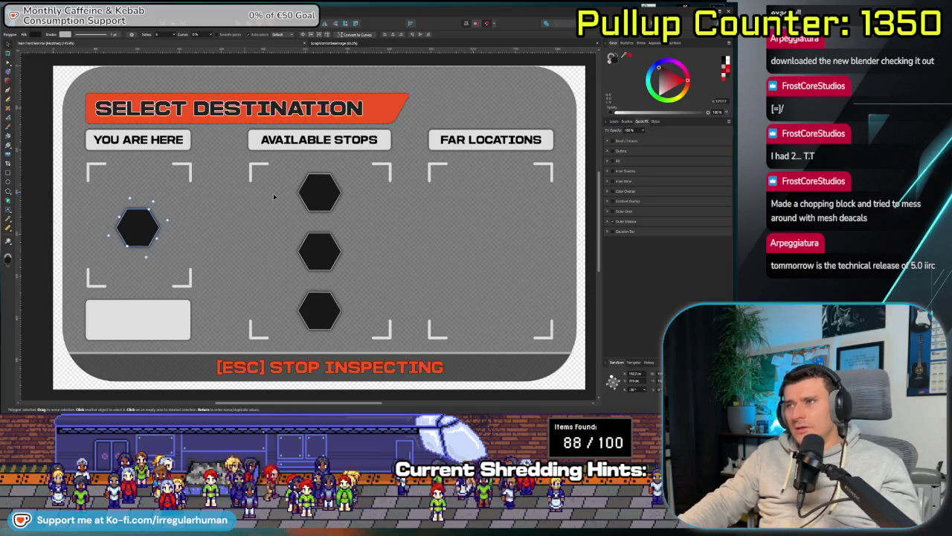
- Select the Available Stops hexagon group and try the Corner tool on it
{"action": "left_click", "coordinate": [319, 250]}
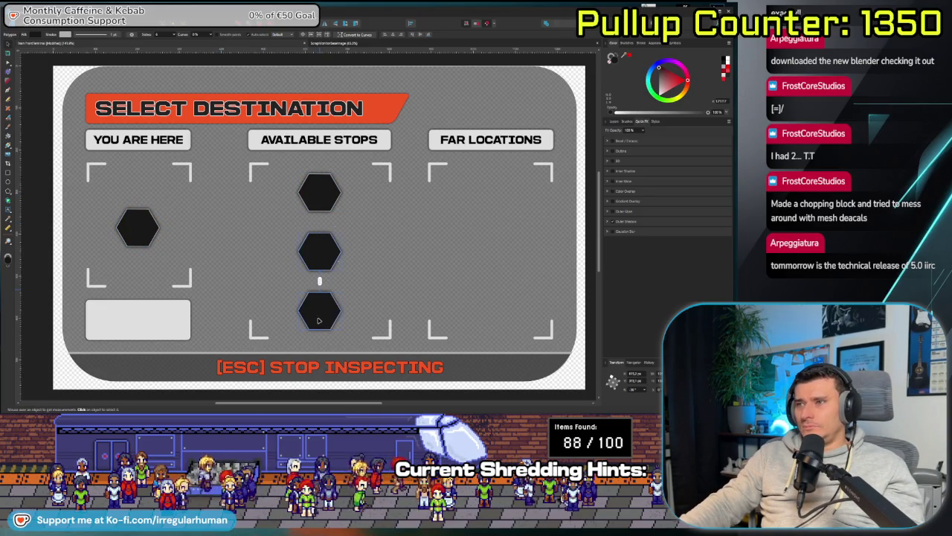
{"action": "left_click", "coordinate": [318, 275]}
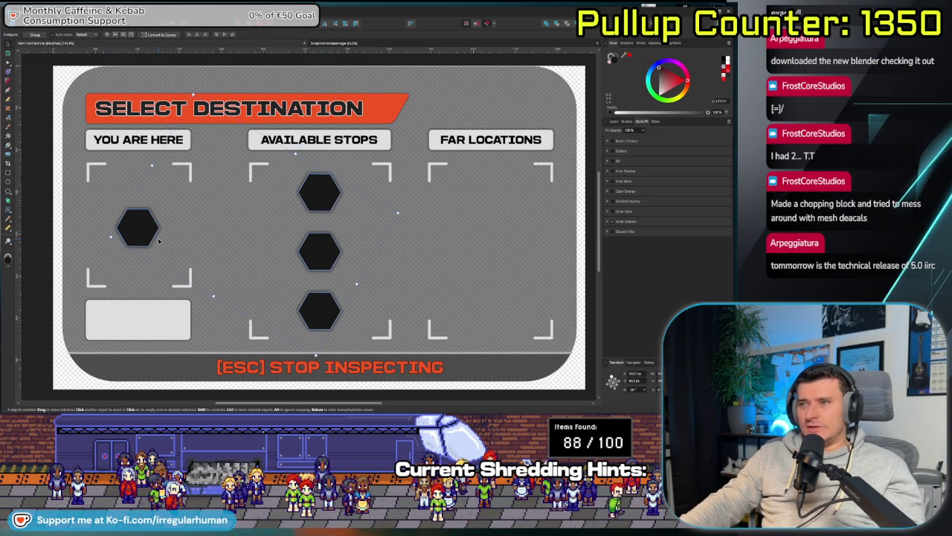
{"action": "key", "text": "m"}
{"action": "key", "text": "ctrl+a"}
{"action": "key", "text": "c"}
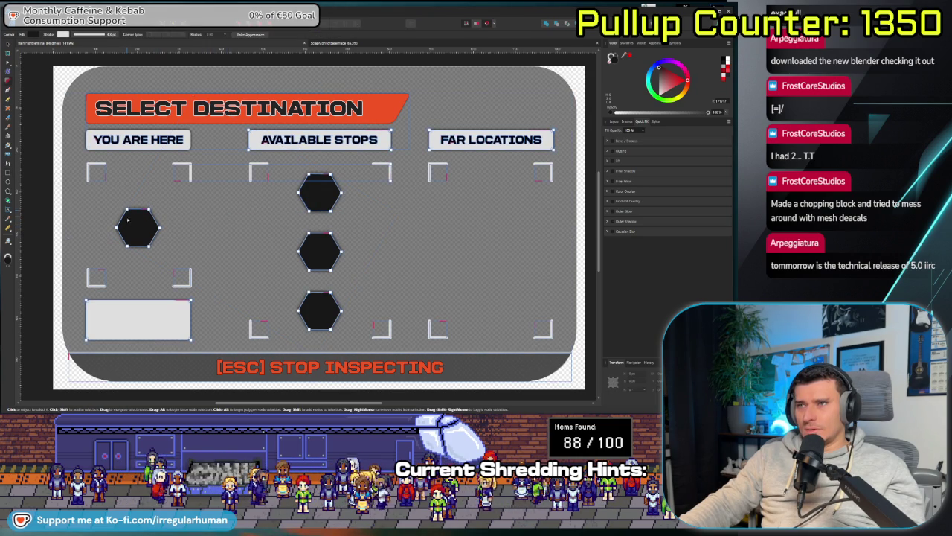
{"action": "scroll", "coordinate": [164, 231], "scroll_direction": "up", "scroll_amount": 1}
{"action": "scroll", "coordinate": [163, 231], "scroll_direction": "up", "scroll_amount": 1}
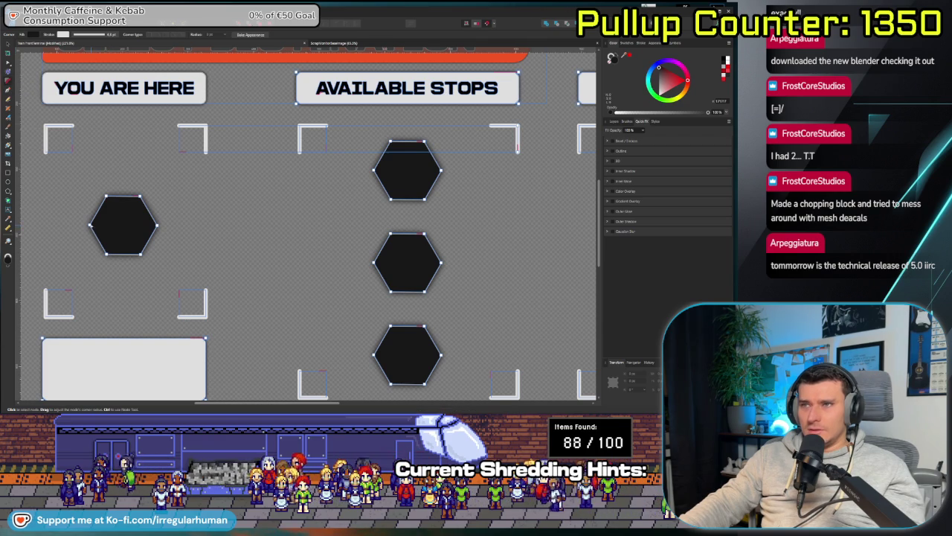
- Node-select the left hexagon, switch between the Node and Corner tools, then deselect
{"action": "key", "text": "a"}
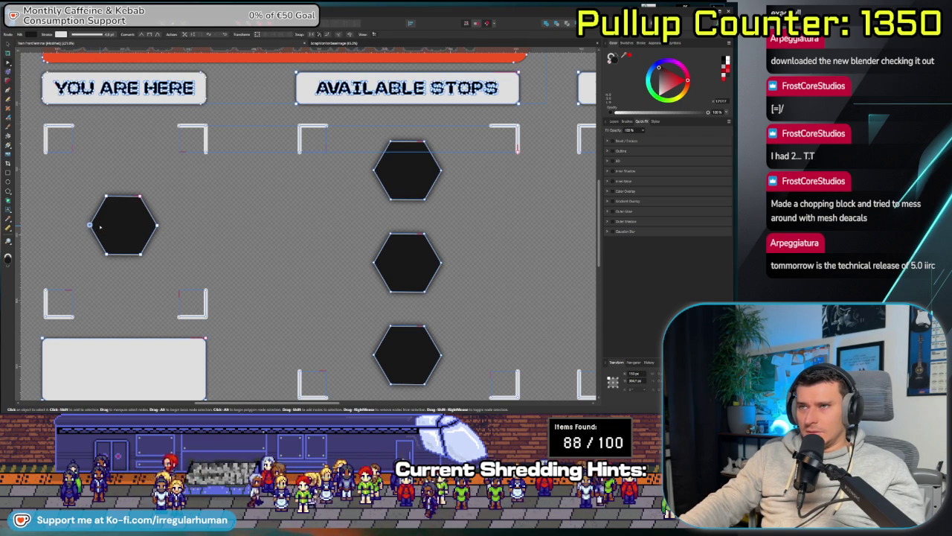
{"action": "left_click", "coordinate": [100, 226]}
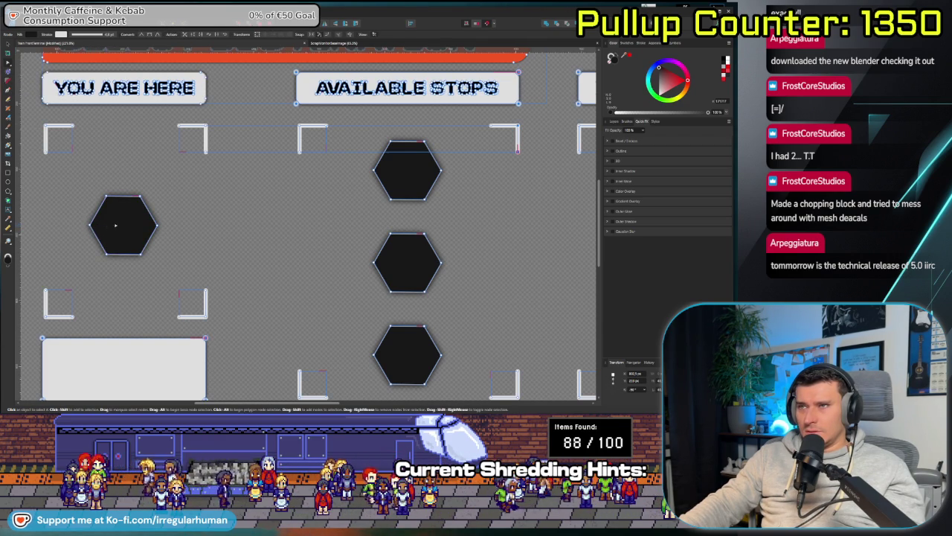
{"action": "key", "text": "v"}
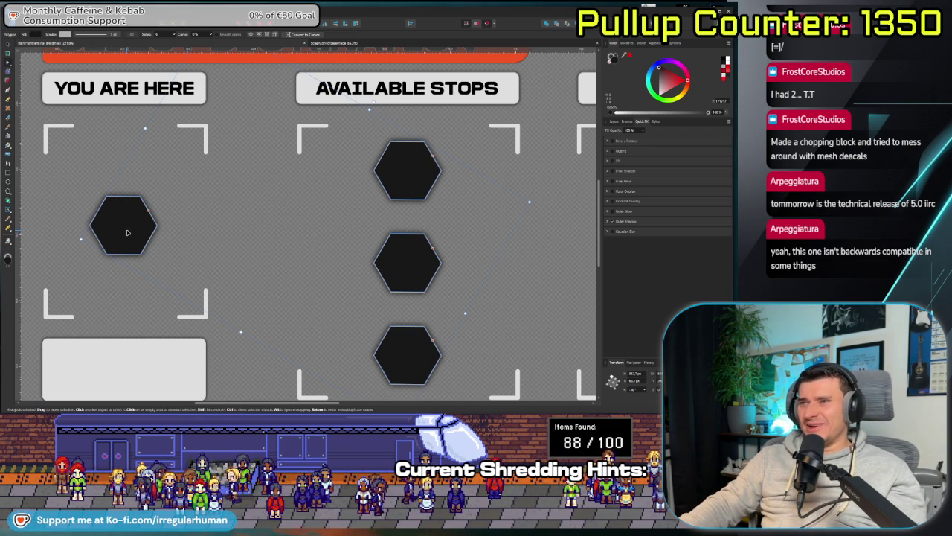
{"action": "key", "text": "a"}
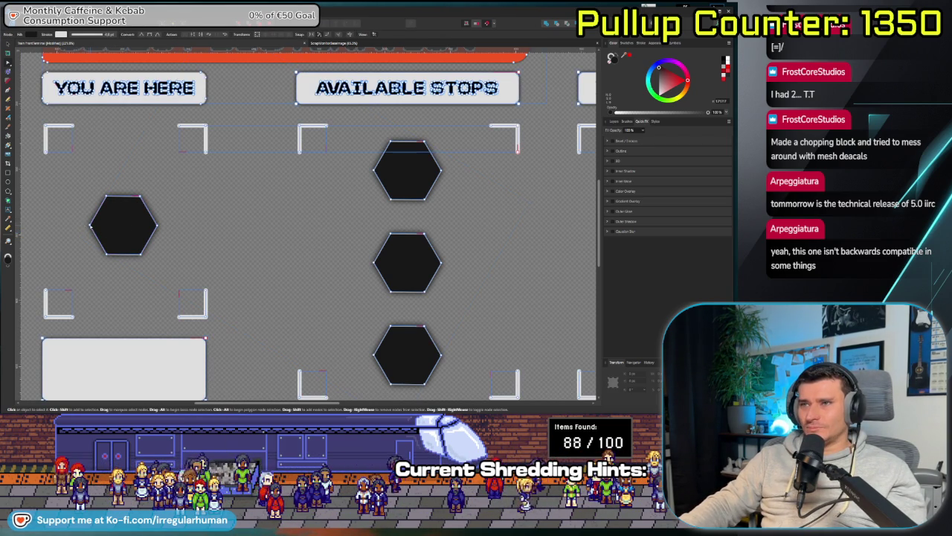
{"action": "key", "text": "c"}
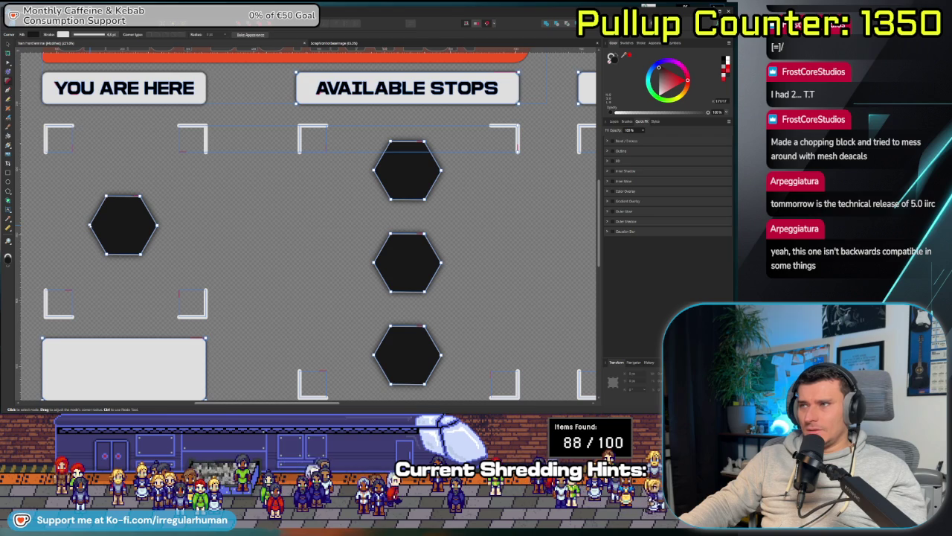
{"action": "key", "text": "a"}
{"action": "key", "text": "c"}
{"action": "key", "text": "ctrl+d"}
{"action": "key", "text": "v"}
- Select all nodes of the three Available Stops hexagons and apply the Corner tool
{"action": "left_click", "coordinate": [123, 232]}
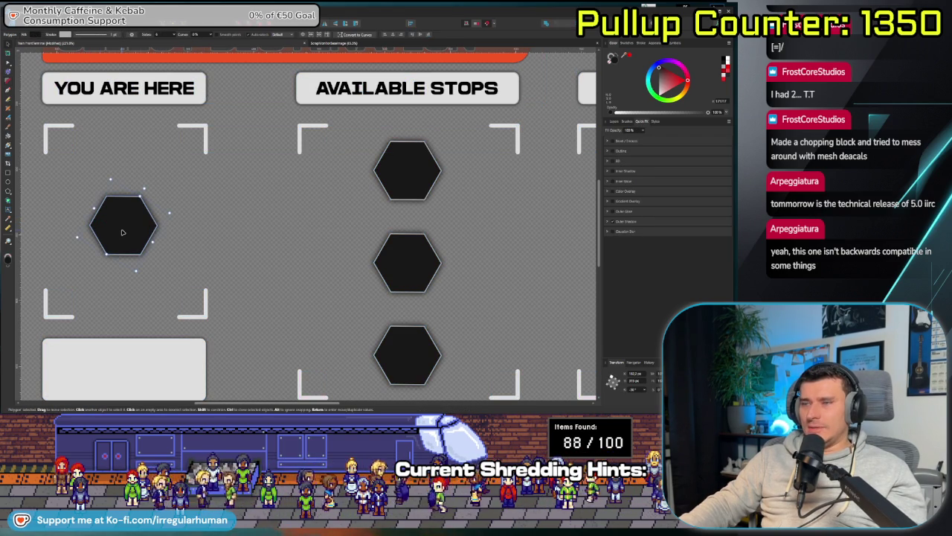
{"action": "key", "text": "a"}
{"action": "key", "text": "v"}
{"action": "left_click", "coordinate": [410, 276]}
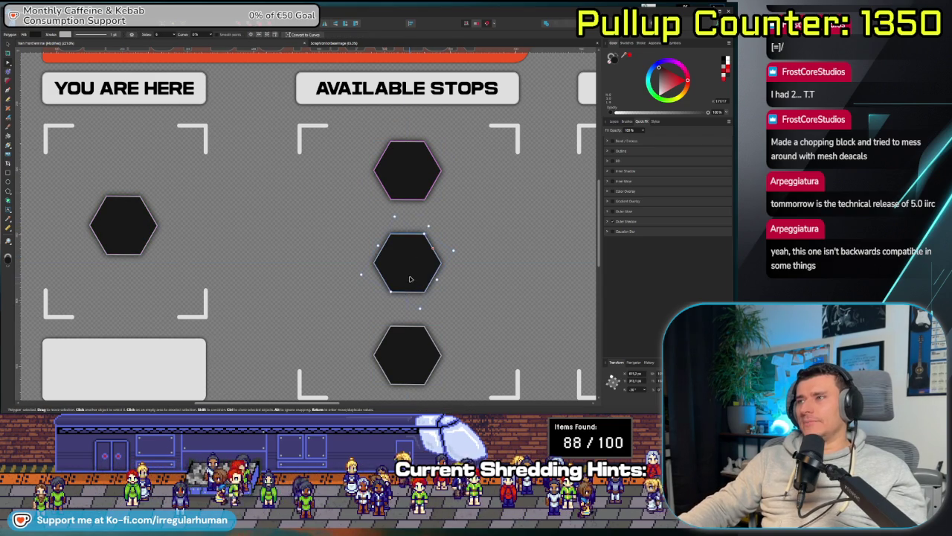
{"action": "left_click", "coordinate": [418, 256]}
{"action": "key", "text": "a"}
{"action": "left_click", "coordinate": [407, 355]}
{"action": "key", "text": "ctrl+a"}
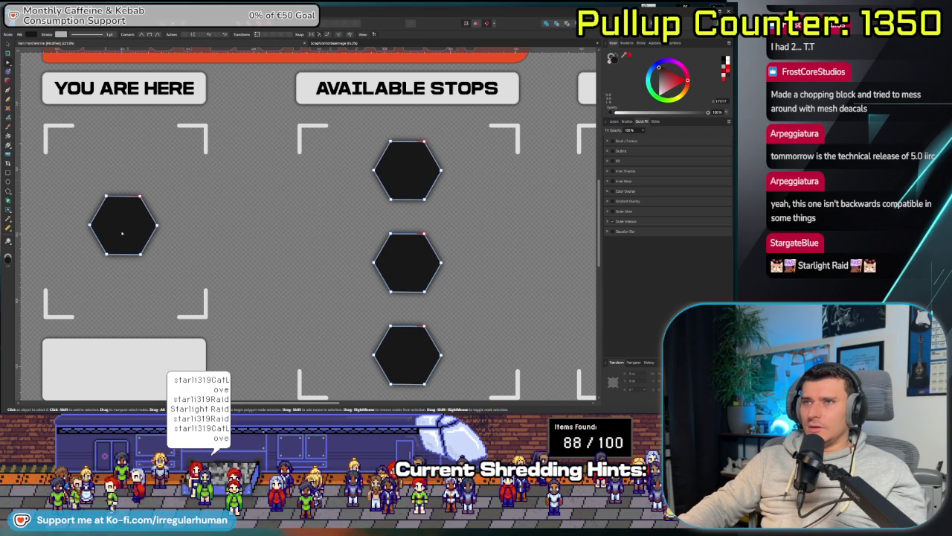
{"action": "key", "text": "c"}
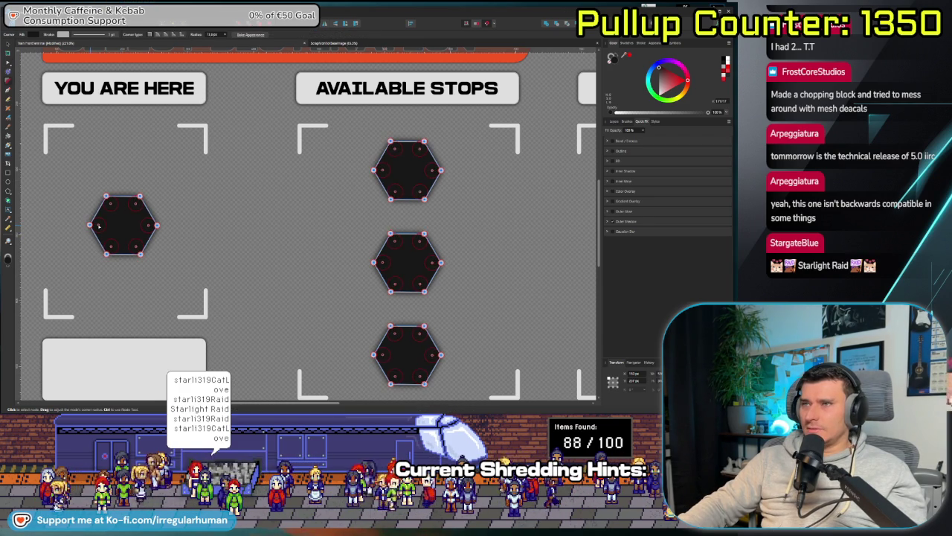
{"action": "key", "text": "v"}
{"action": "key", "text": "v"}
{"action": "scroll", "coordinate": [200, 240], "scroll_direction": "down", "scroll_amount": 2}
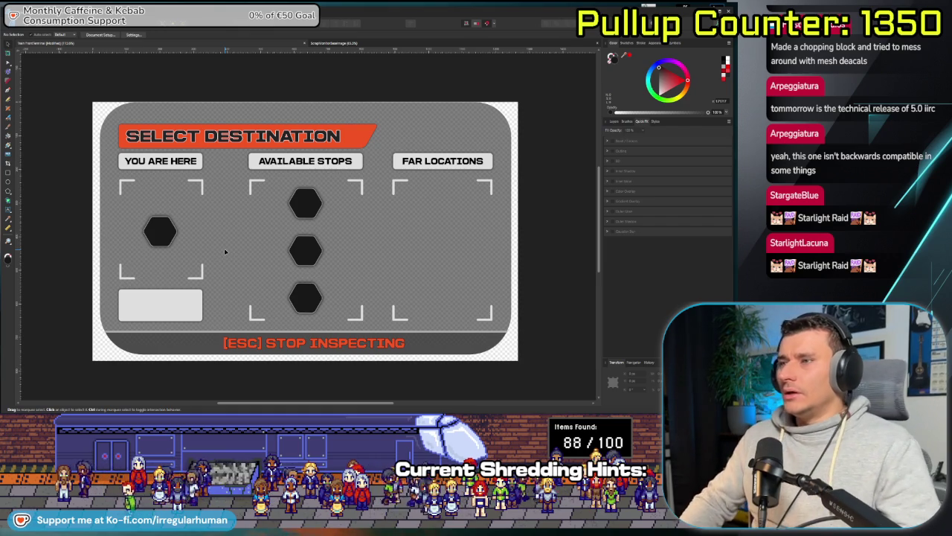
- Zoom and pan around the destination panel, then show the Layers panel (F7)
{"action": "scroll", "coordinate": [241, 261], "scroll_direction": "up", "scroll_amount": 3}
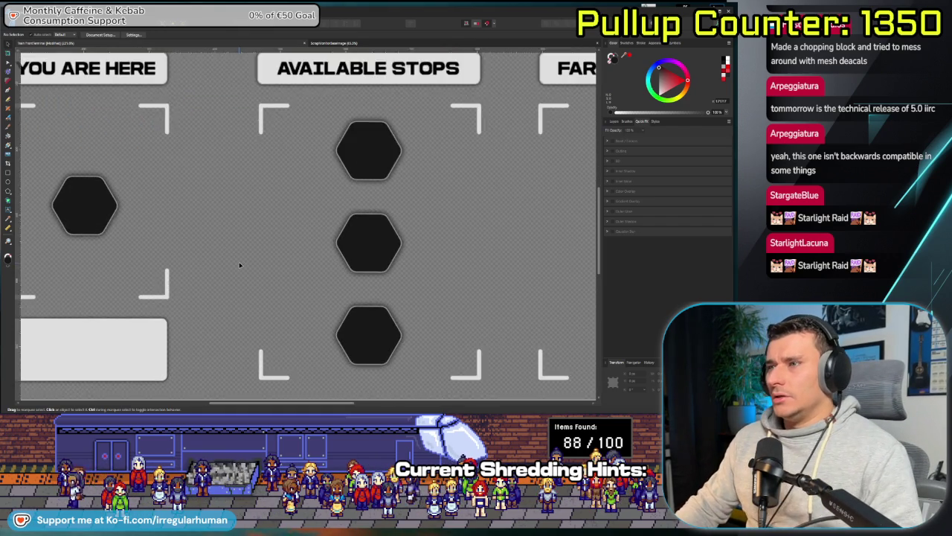
{"action": "scroll", "coordinate": [238, 264], "scroll_direction": "down", "scroll_amount": 2}
{"action": "scroll", "coordinate": [245, 297], "scroll_direction": "up", "scroll_amount": 1}
{"action": "mouse_move", "coordinate": [291, 271]}
{"action": "left_mouse_down"}
{"action": "mouse_move", "coordinate": [388, 262]}
{"action": "mouse_move", "coordinate": [277, 277]}
{"action": "left_mouse_up"}
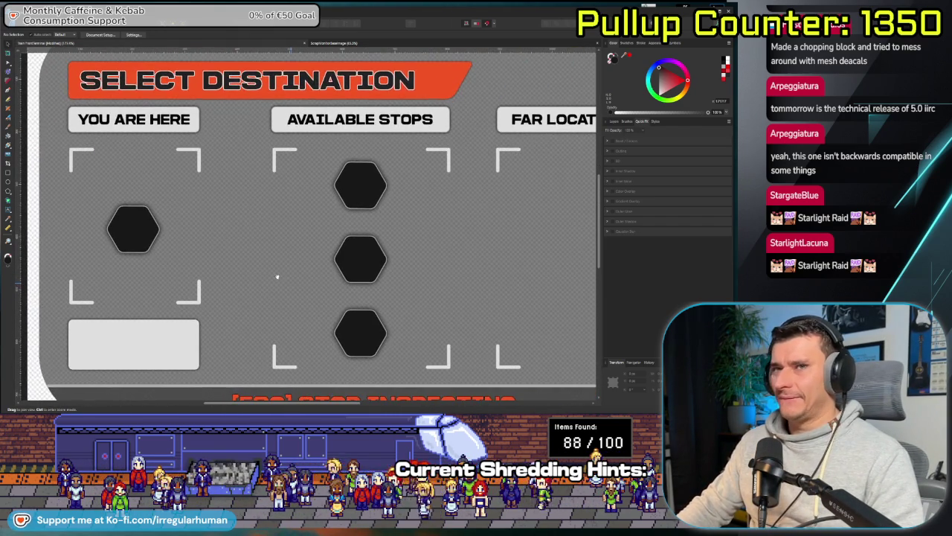
{"action": "scroll", "coordinate": [274, 279], "scroll_direction": "down", "scroll_amount": 2}
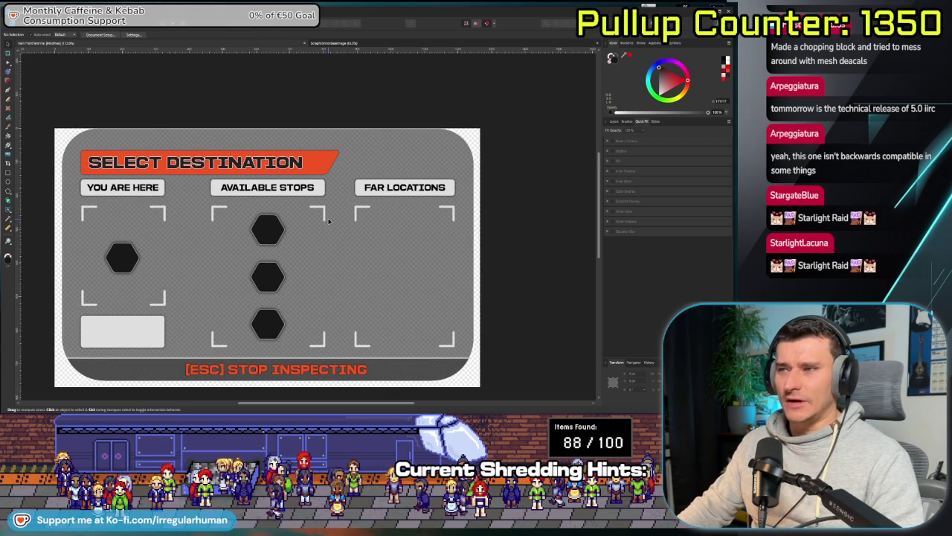
{"action": "scroll", "coordinate": [189, 298], "scroll_direction": "down", "scroll_amount": 2}
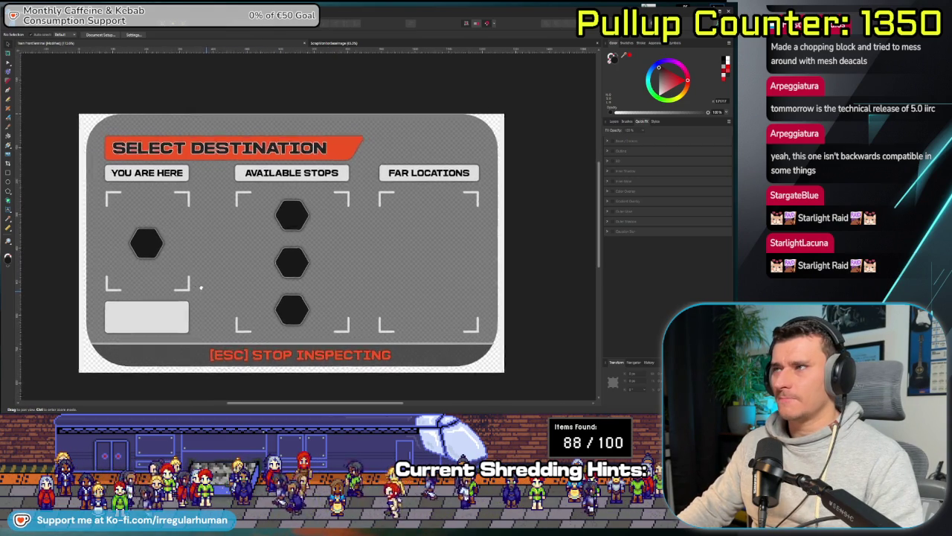
{"action": "scroll", "coordinate": [192, 278], "scroll_direction": "up", "scroll_amount": 1}
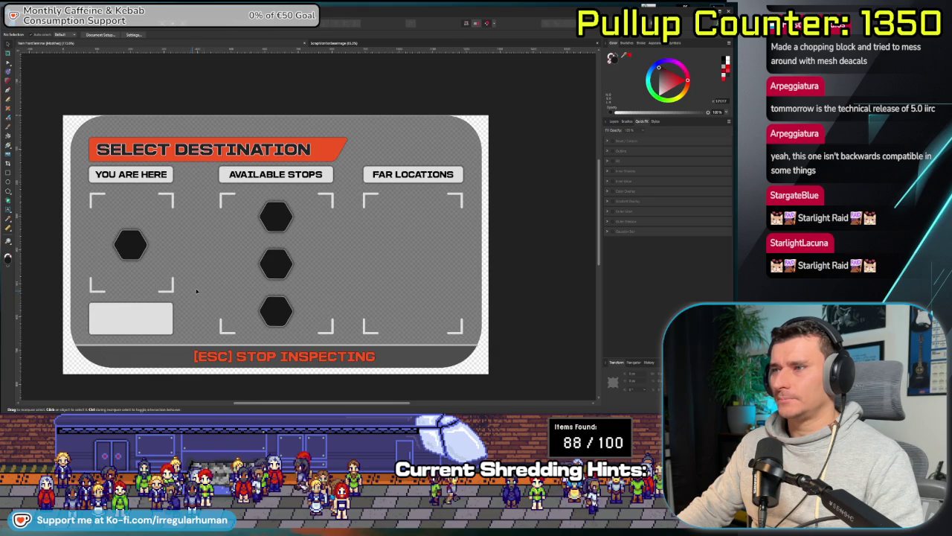
{"action": "scroll", "coordinate": [188, 285], "scroll_direction": "right", "scroll_amount": 2}
{"action": "scroll", "coordinate": [294, 272], "scroll_direction": "up", "scroll_amount": 1}
{"action": "scroll", "coordinate": [291, 276], "scroll_direction": "right", "scroll_amount": 2}
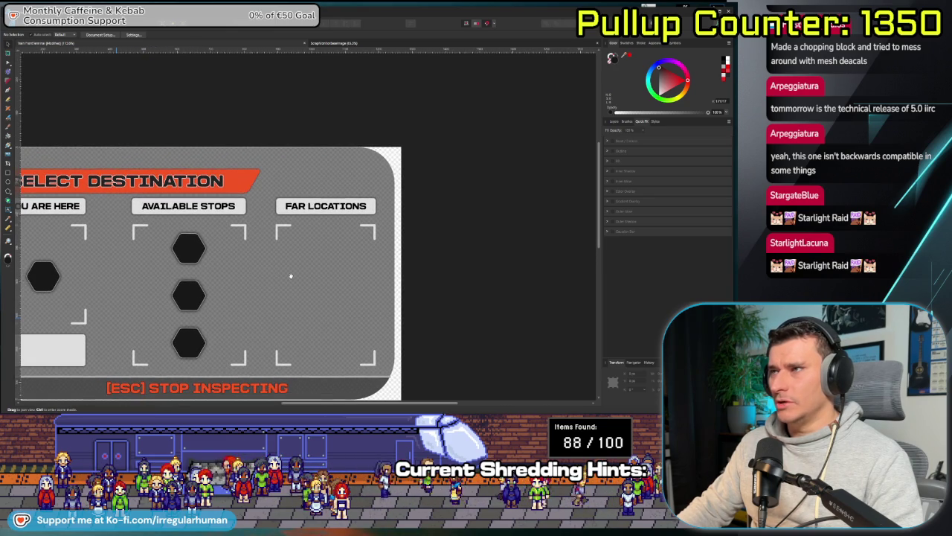
{"action": "scroll", "coordinate": [298, 280], "scroll_direction": "left", "scroll_amount": 2}
{"action": "scroll", "coordinate": [319, 278], "scroll_direction": "left", "scroll_amount": 1}
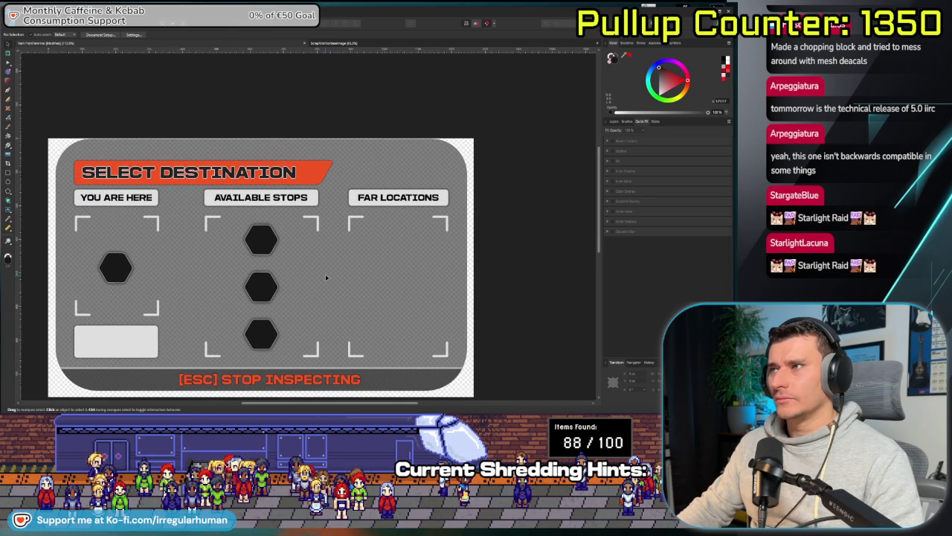
{"action": "scroll", "coordinate": [325, 287], "scroll_direction": "down", "scroll_amount": 1}
{"action": "scroll", "coordinate": [322, 290], "scroll_direction": "left", "scroll_amount": 1}
{"action": "scroll", "coordinate": [312, 290], "scroll_direction": "down", "scroll_amount": 3}
{"action": "scroll", "coordinate": [313, 290], "scroll_direction": "left", "scroll_amount": 2}
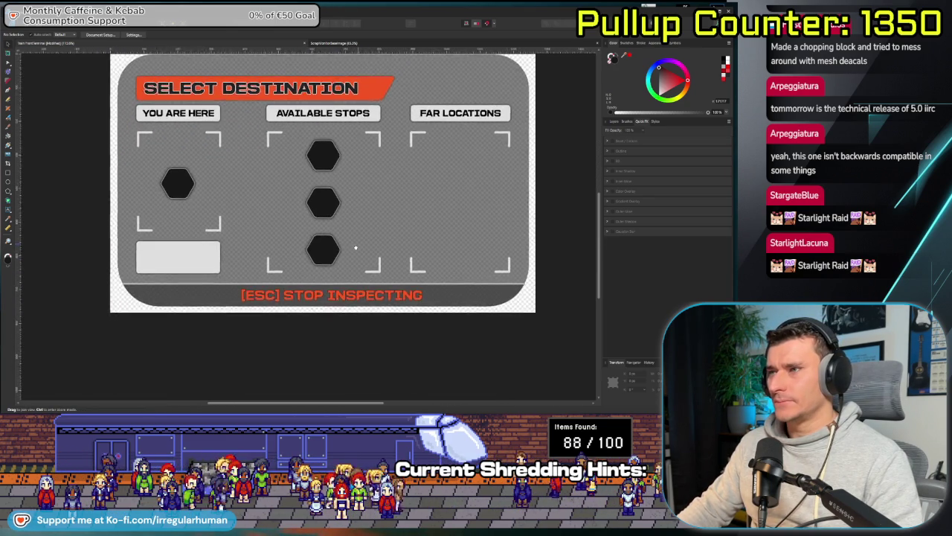
{"action": "scroll", "coordinate": [301, 290], "scroll_direction": "up", "scroll_amount": 2}
{"action": "scroll", "coordinate": [301, 291], "scroll_direction": "right", "scroll_amount": 3}
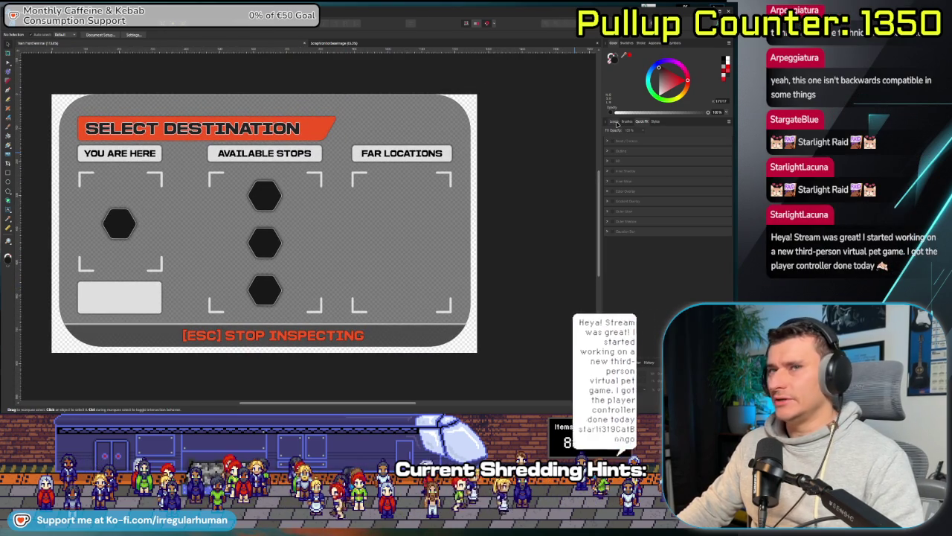
{"action": "key", "text": "F7"}
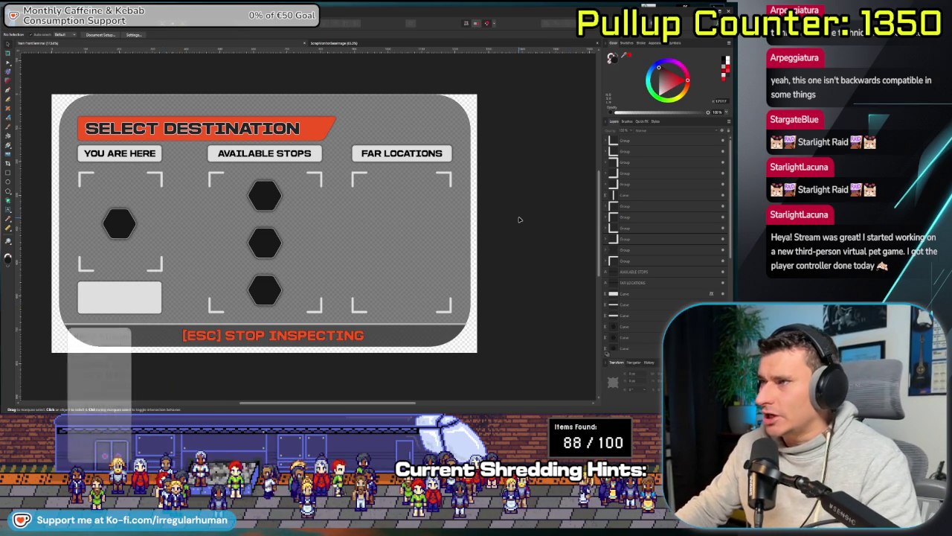
- Select the Far Locations and YOU ARE HERE layers in the Layers panel
{"action": "left_click", "coordinate": [639, 144]}
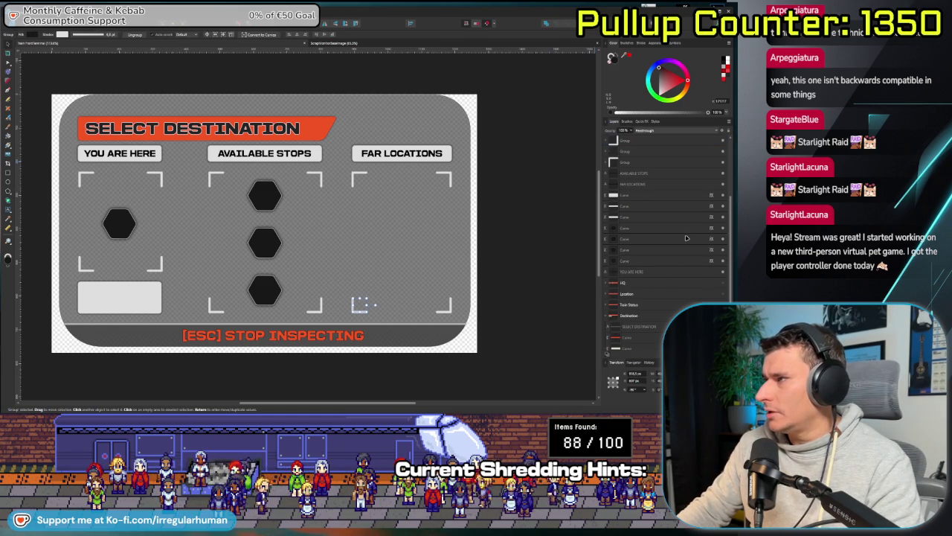
{"action": "left_click", "coordinate": [658, 261], "text": "shift"}
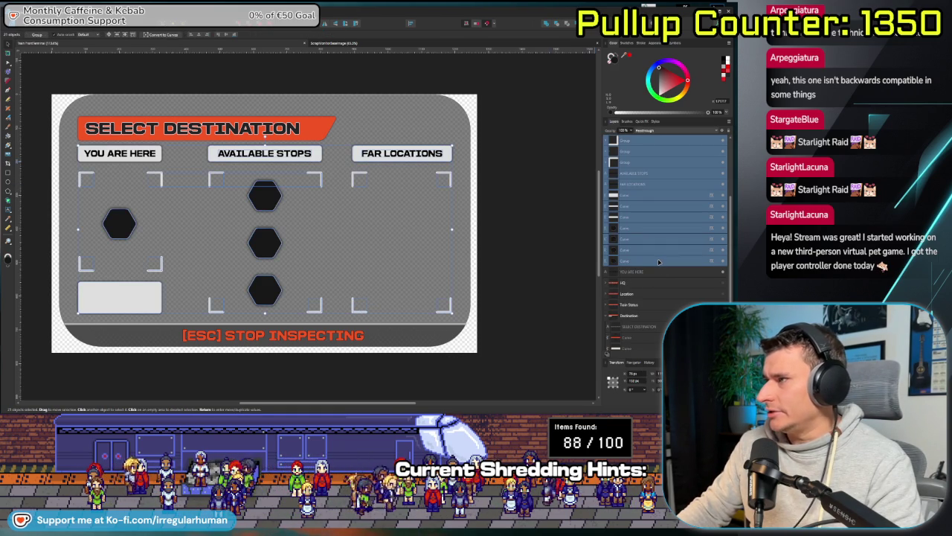
{"action": "left_click", "coordinate": [638, 272], "text": "shift"}
{"action": "scroll", "coordinate": [637, 250], "scroll_direction": "down", "scroll_amount": 1}
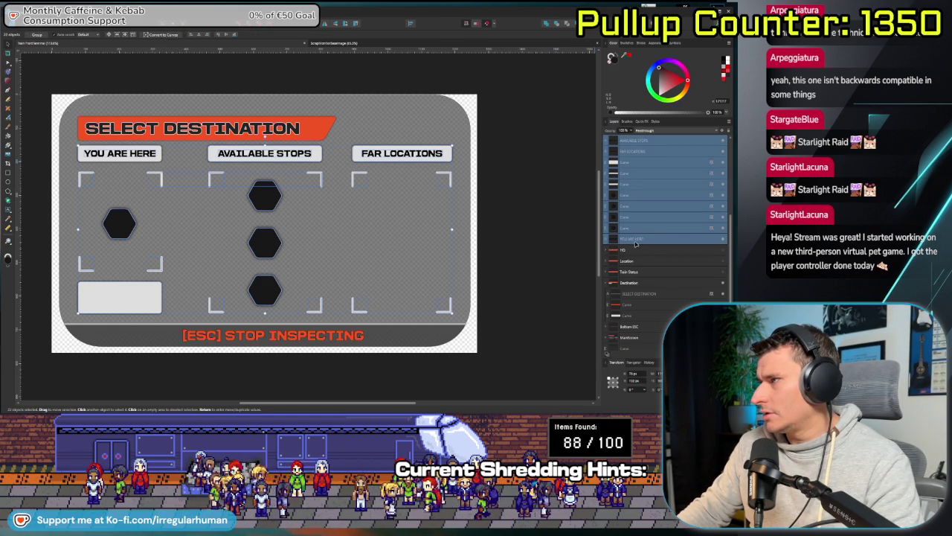
{"action": "scroll", "coordinate": [647, 241], "scroll_direction": "up", "scroll_amount": 1}
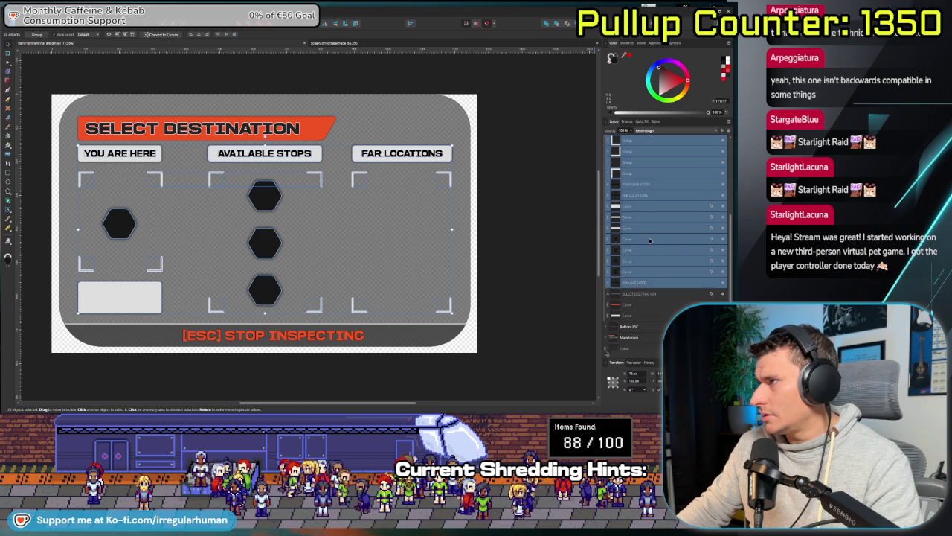
{"action": "scroll", "coordinate": [640, 220], "scroll_direction": "up", "scroll_amount": 3}
- Toggle the Destination group's visibility off and on, collapse it, and bring up the Twitch browser
{"action": "left_click", "coordinate": [631, 173]}
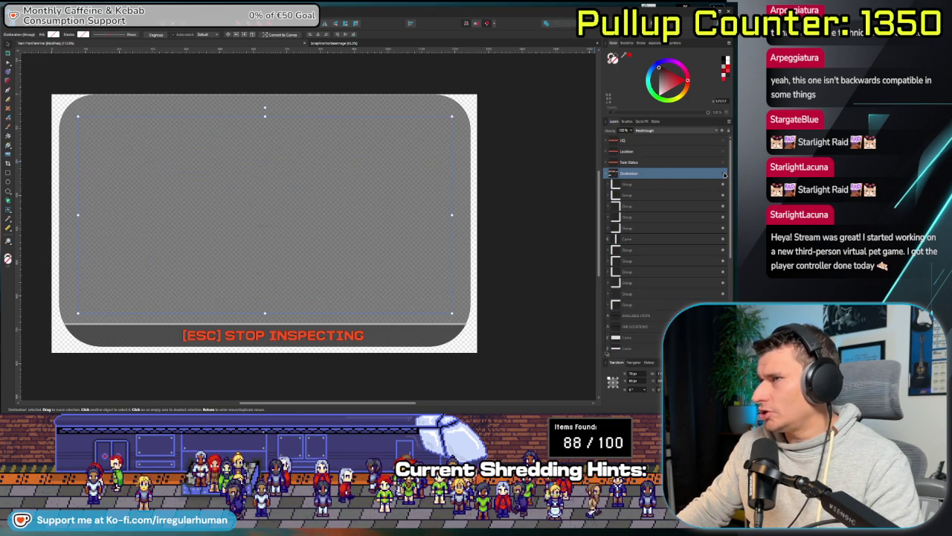
{"action": "left_click", "coordinate": [723, 173]}
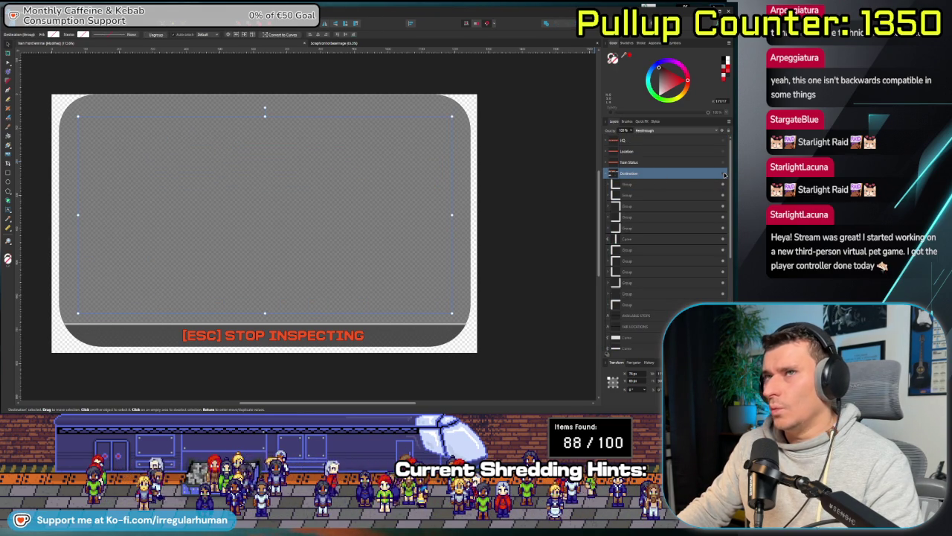
{"action": "left_click", "coordinate": [724, 174]}
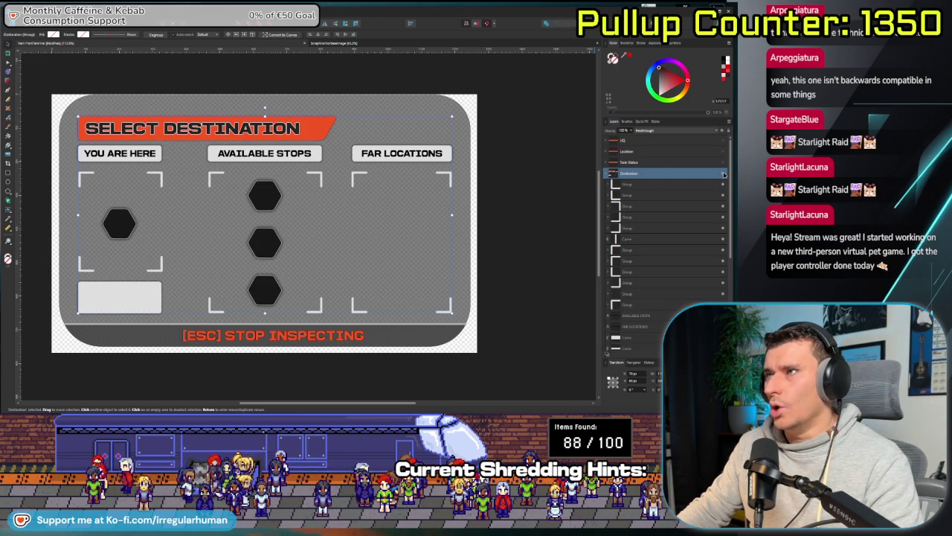
{"action": "left_click", "coordinate": [511, 196]}
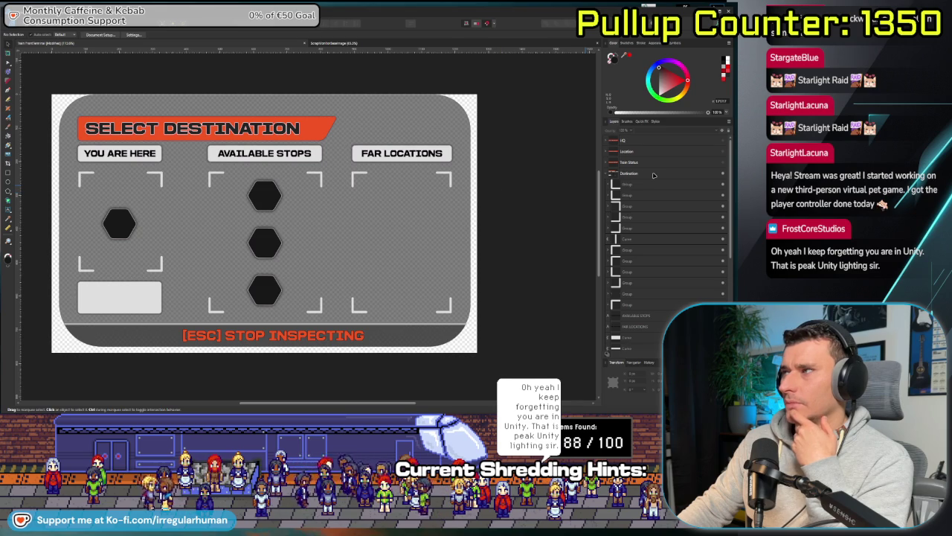
{"action": "left_click", "coordinate": [606, 174]}
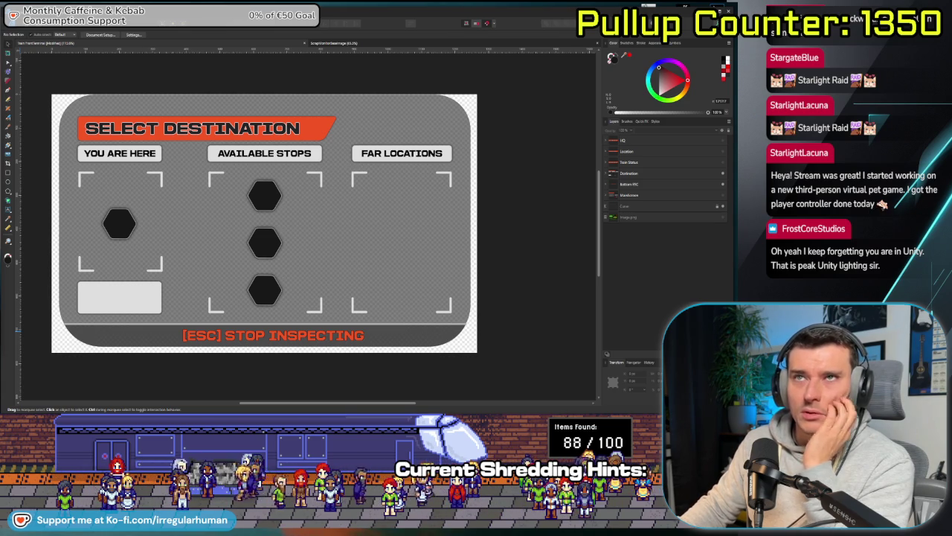
{"action": "key", "text": "alt+Tab"}
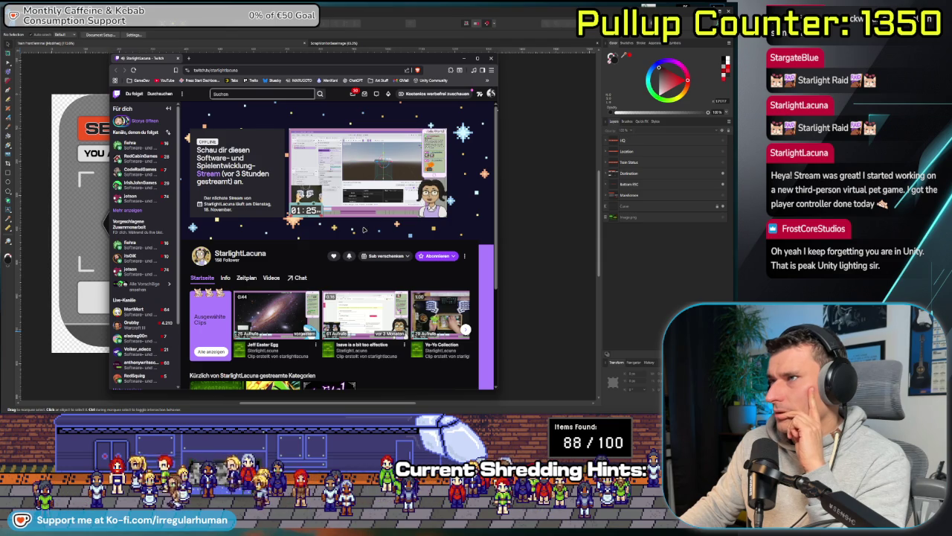
- Maximize the browser and open 'New game alert! Making a third person character controller' from Videos
{"action": "key", "text": "super+Up"}
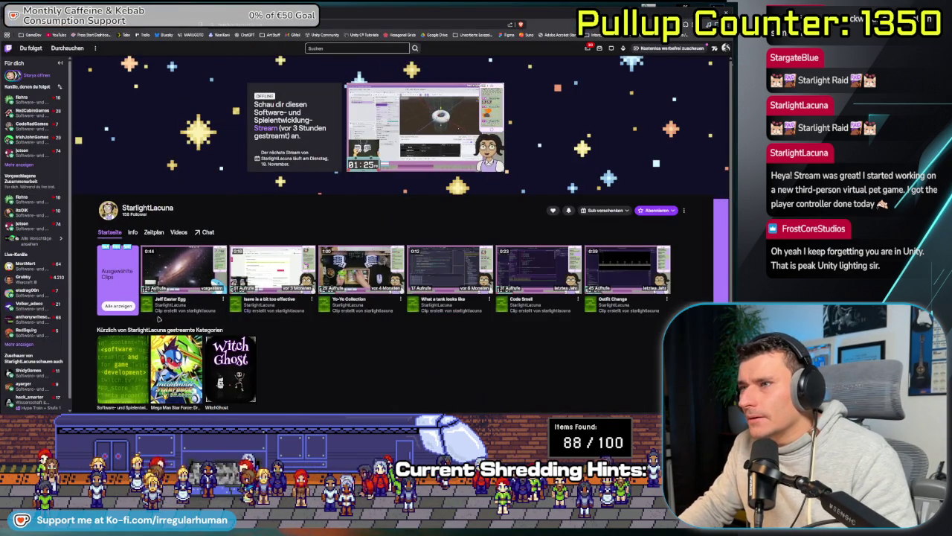
{"action": "left_click", "coordinate": [182, 233]}
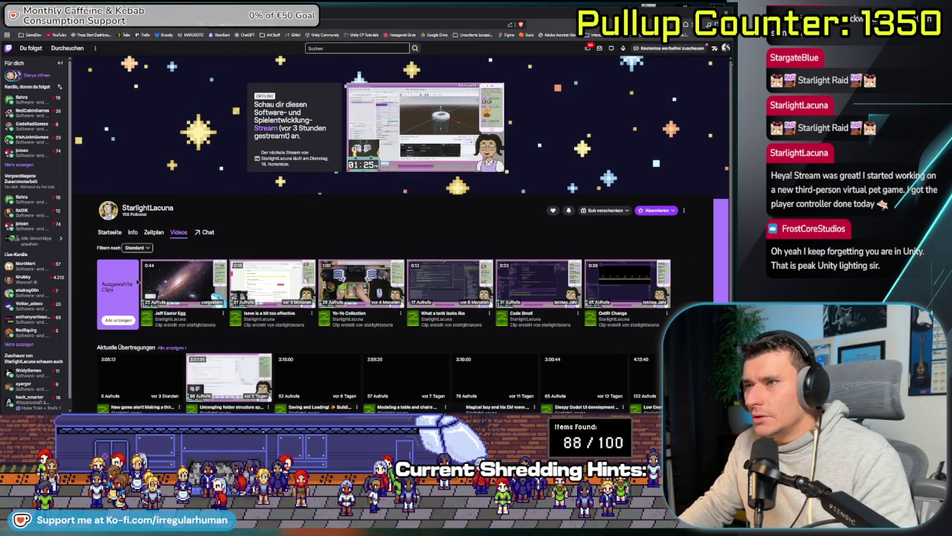
{"action": "scroll", "coordinate": [153, 316], "scroll_direction": "down", "scroll_amount": 2}
{"action": "left_click", "coordinate": [153, 317]}
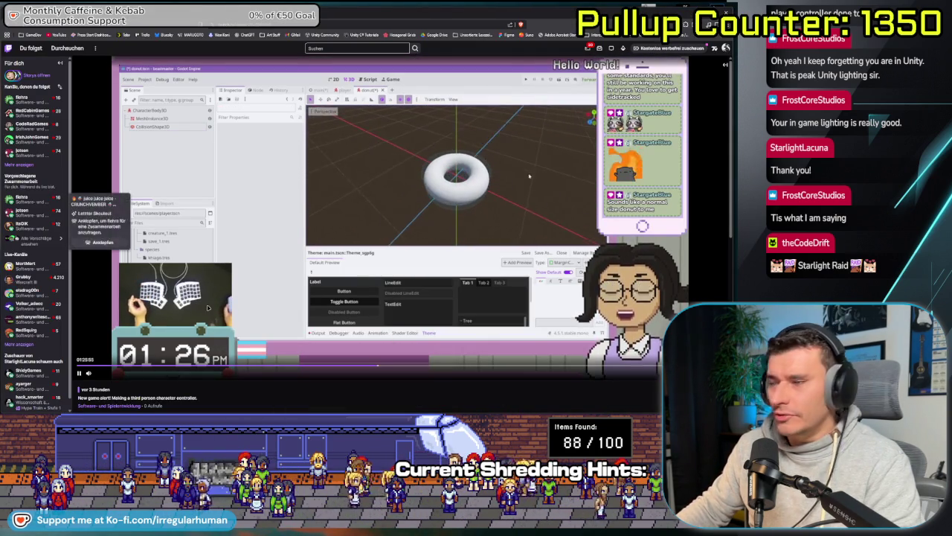
- Jump the broadcast ahead to 01:49:04, then to 02:09:13
{"action": "left_click", "coordinate": [457, 365]}
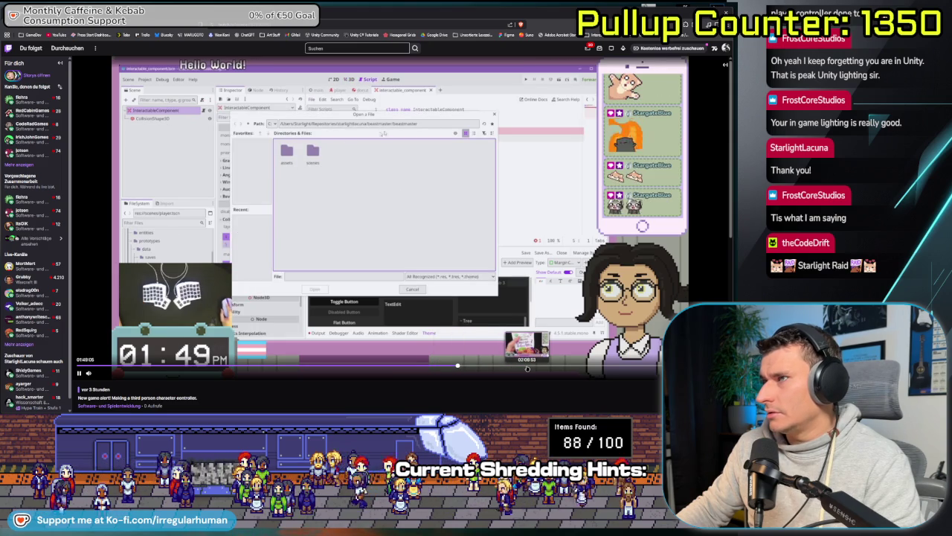
{"action": "left_click", "coordinate": [527, 366]}
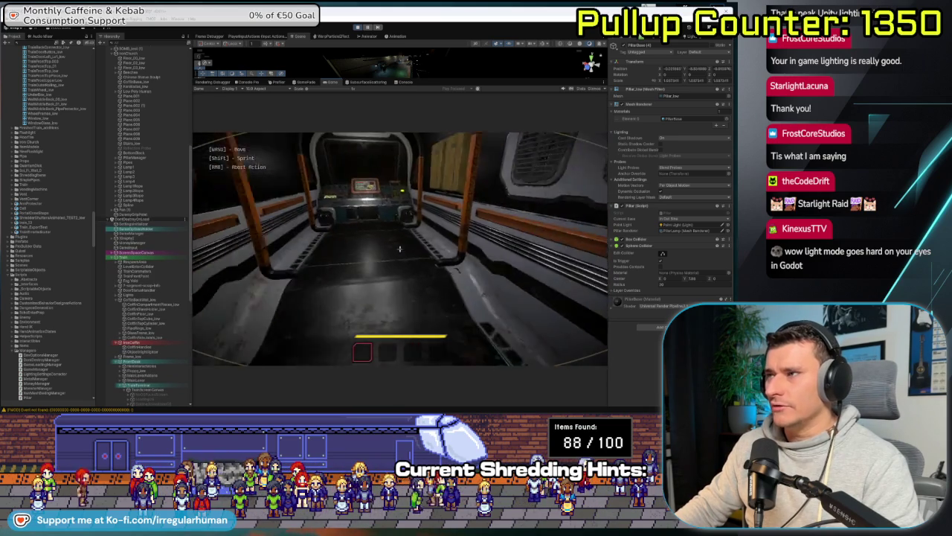
- Inspect the TrainOS terminal up close twice, stepping back each time
{"action": "key", "text": "e"}
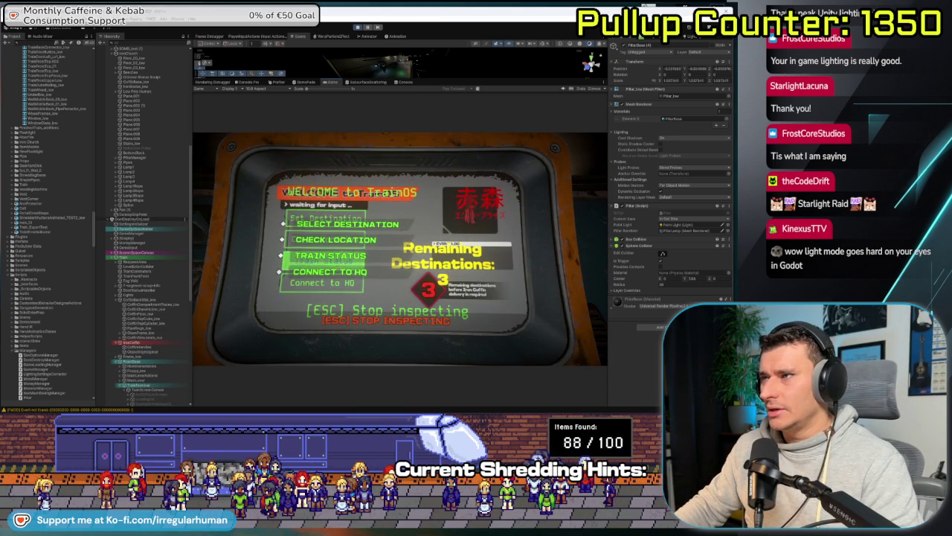
{"action": "key", "text": "Escape"}
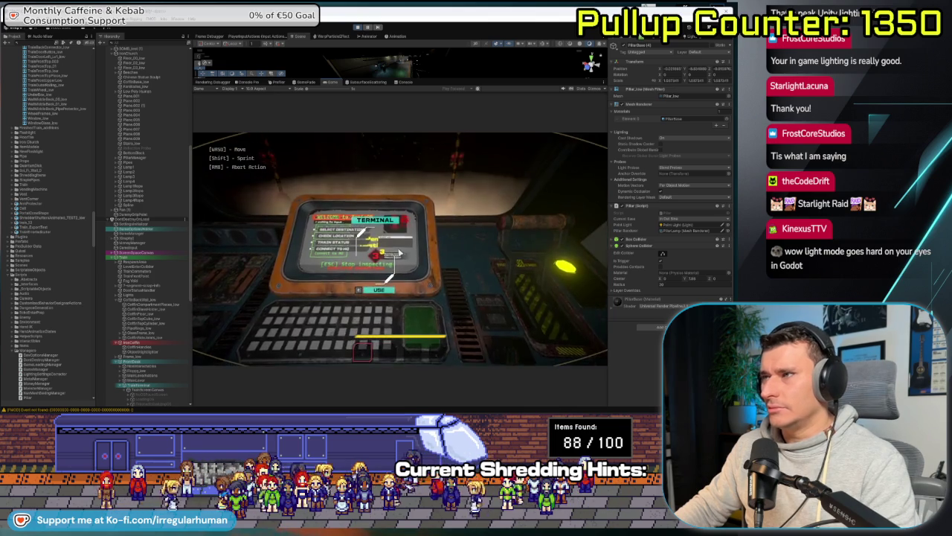
{"action": "key", "text": "e"}
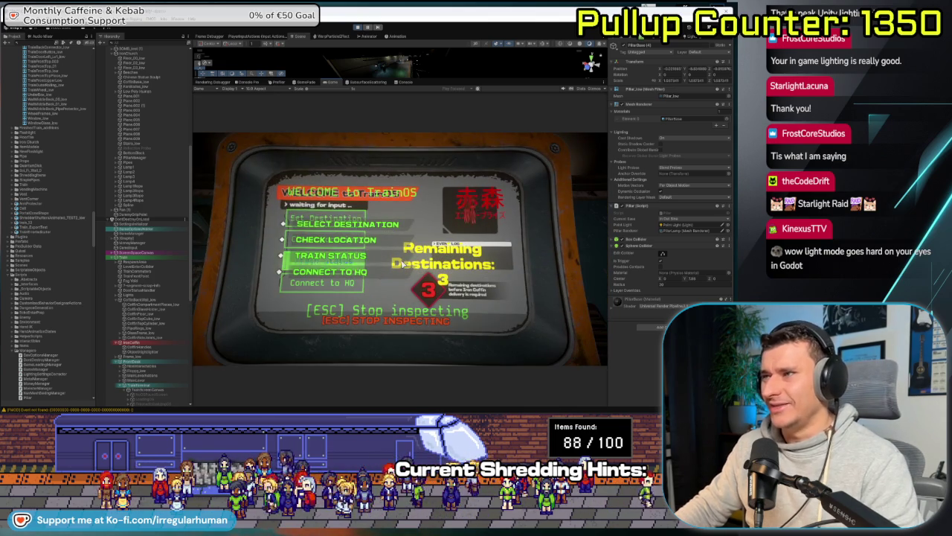
{"action": "key", "text": "Escape"}
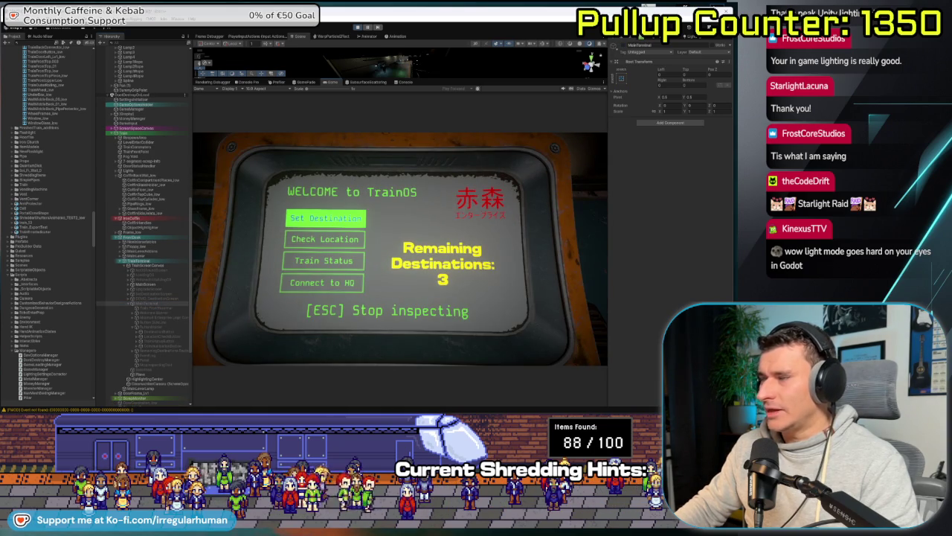
- Open Choose Destination and Train Status, move between status slots, then leave the terminal
{"action": "key", "text": "Up"}
{"action": "key", "text": "Return"}
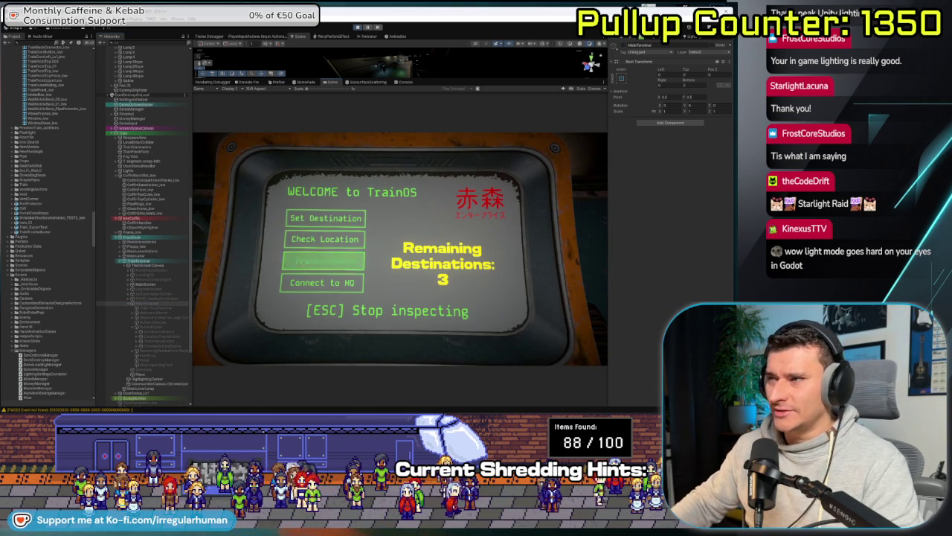
{"action": "key", "text": "Down"}
{"action": "key", "text": "Down"}
{"action": "key", "text": "Return"}
{"action": "key", "text": "Up"}
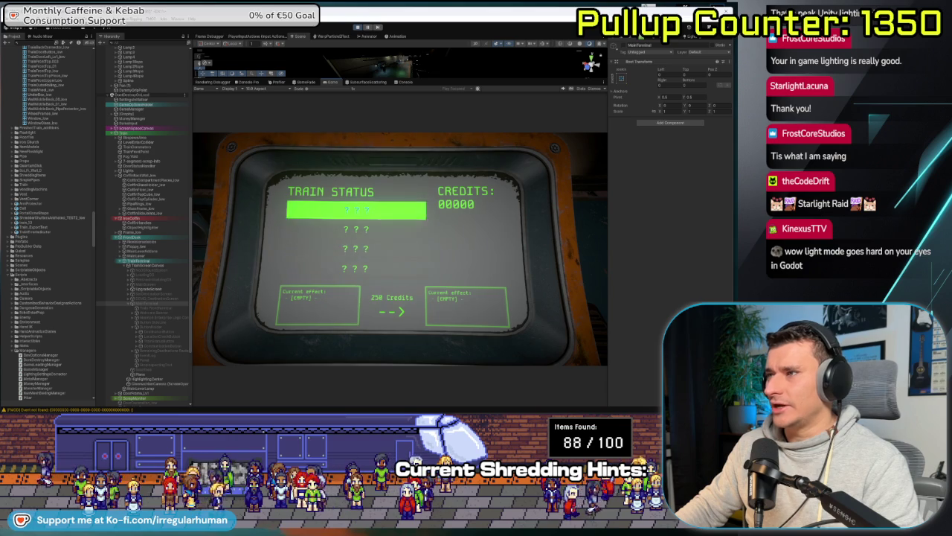
{"action": "key", "text": "Up"}
{"action": "key", "text": "Up"}
{"action": "key", "text": "Up"}
{"action": "key", "text": "Up"}
{"action": "key", "text": "Up"}
{"action": "key", "text": "Escape"}
{"action": "key", "text": "Escape"}
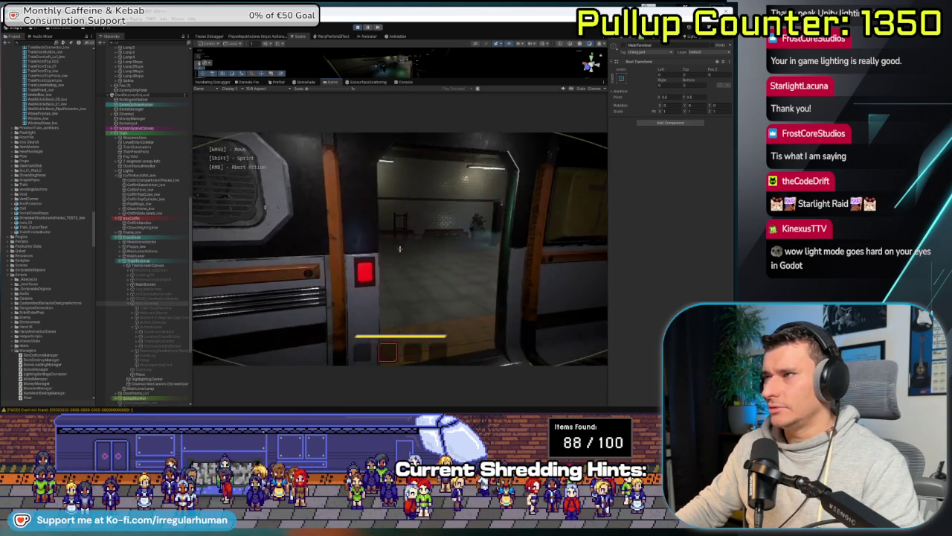
- Stop play mode, make the Scene view taller than the Game view, and return to Affinity Designer
{"action": "key", "text": "Escape"}
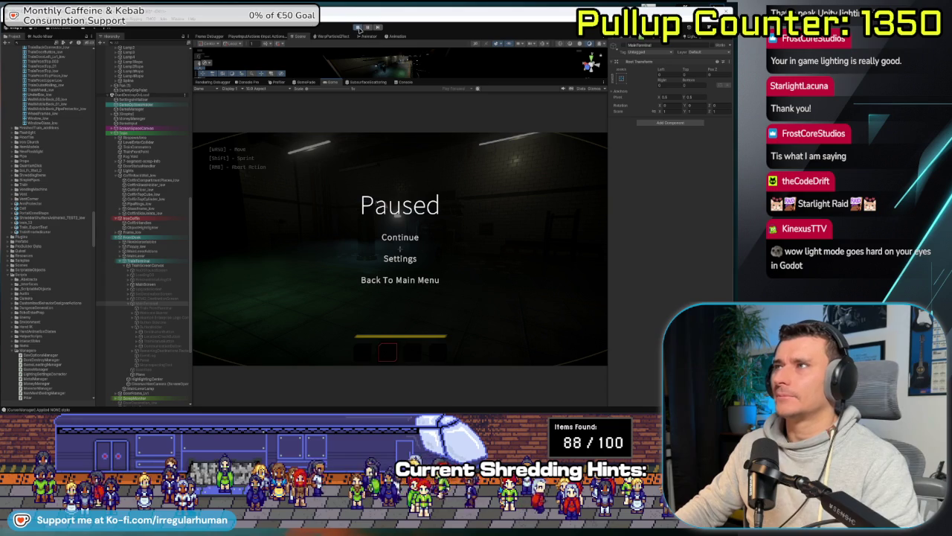
{"action": "left_click", "coordinate": [358, 28]}
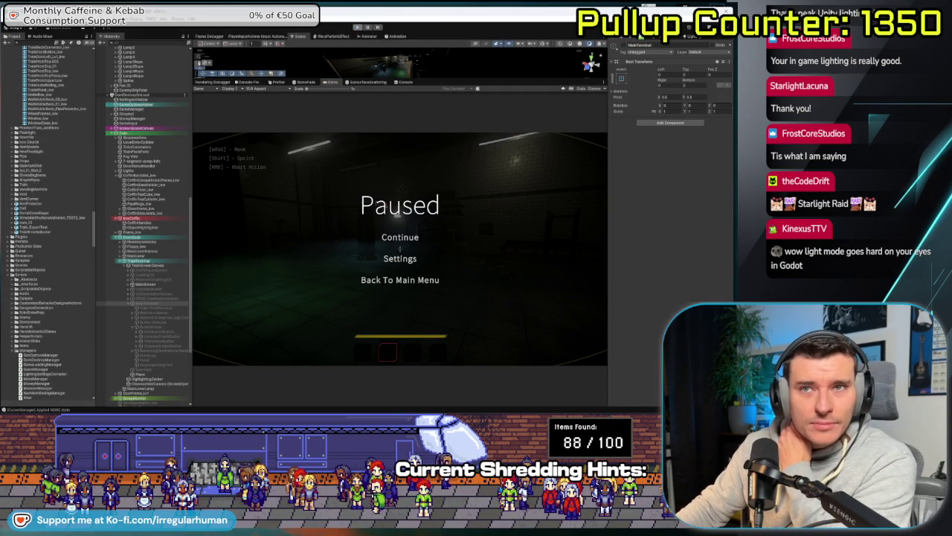
{"action": "key", "text": "Escape"}
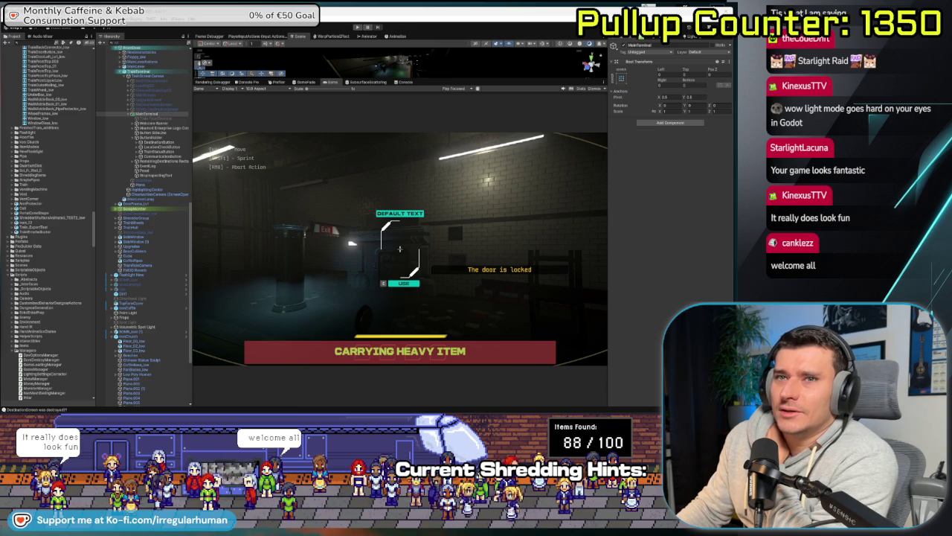
{"action": "left_click_drag", "start_coordinate": [427, 77], "coordinate": [421, 198]}
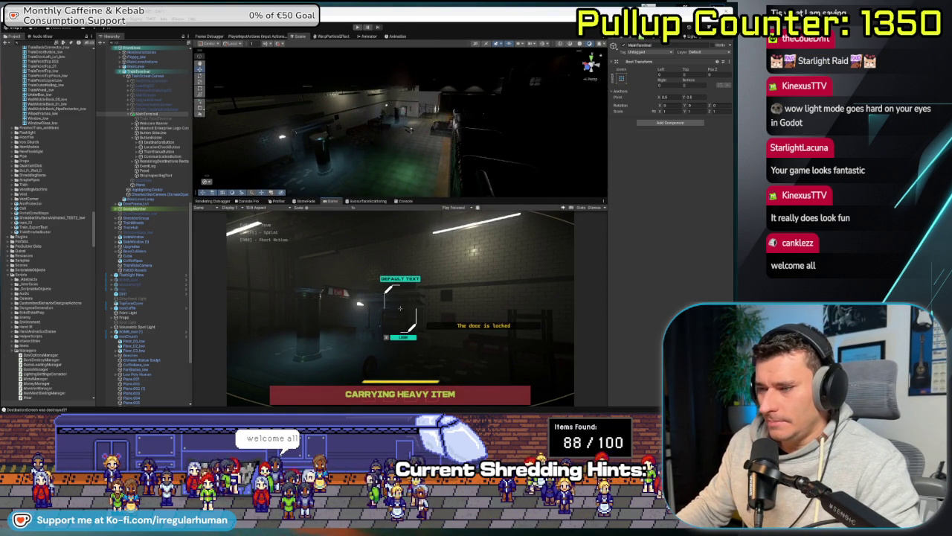
{"action": "key", "text": "alt+Tab"}
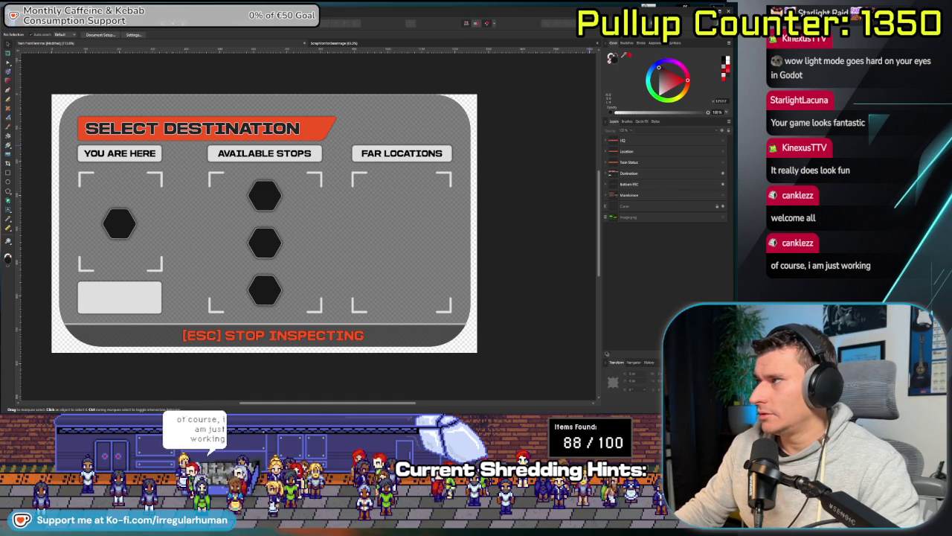
- Hide the Destination layer, shift the canvas view, and expand the HQ layer group
{"action": "left_click", "coordinate": [721, 172]}
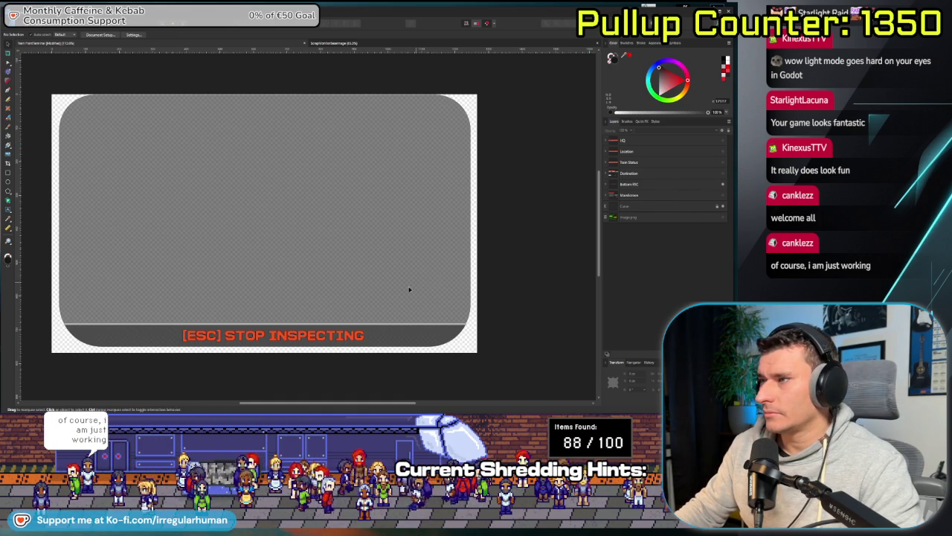
{"action": "left_click_drag", "start_coordinate": [298, 265], "coordinate": [318, 275]}
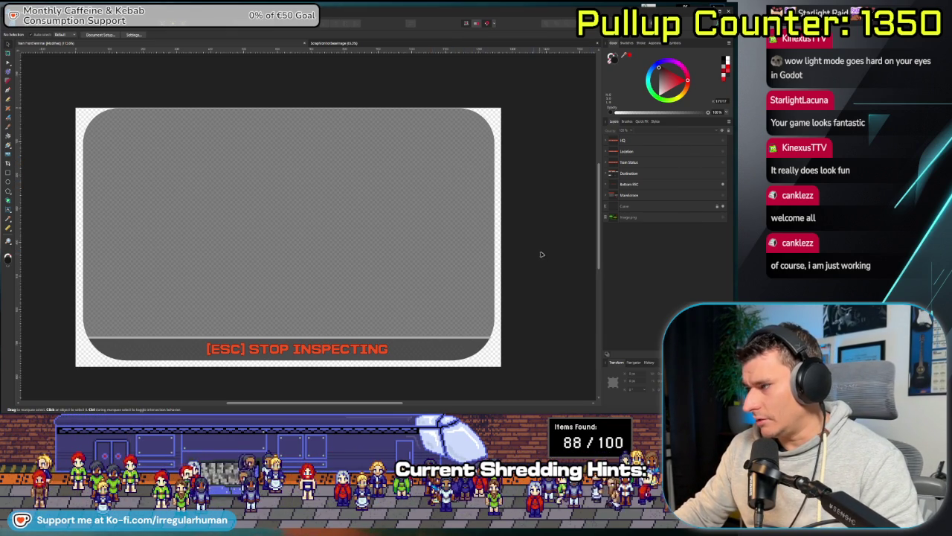
{"action": "scroll", "coordinate": [538, 256], "scroll_direction": "up", "scroll_amount": 1}
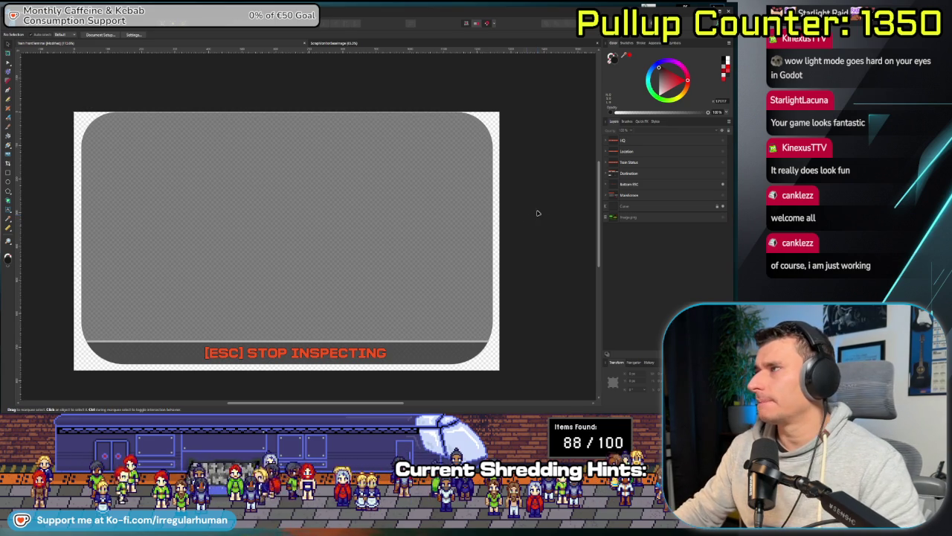
{"action": "left_click", "coordinate": [607, 142]}
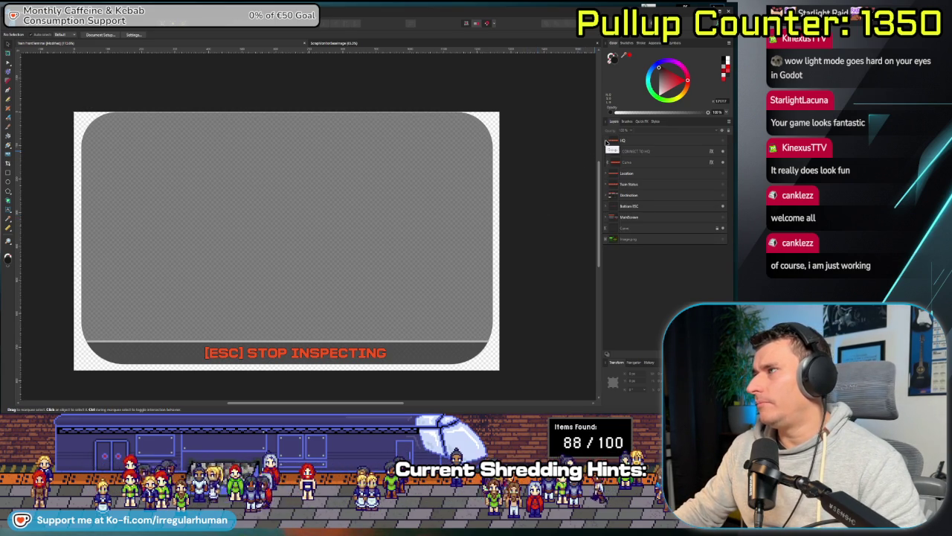
- Make the HQ group visible to reveal the CONNECT TO HQ banner, then collapse the group
{"action": "left_click", "coordinate": [721, 142]}
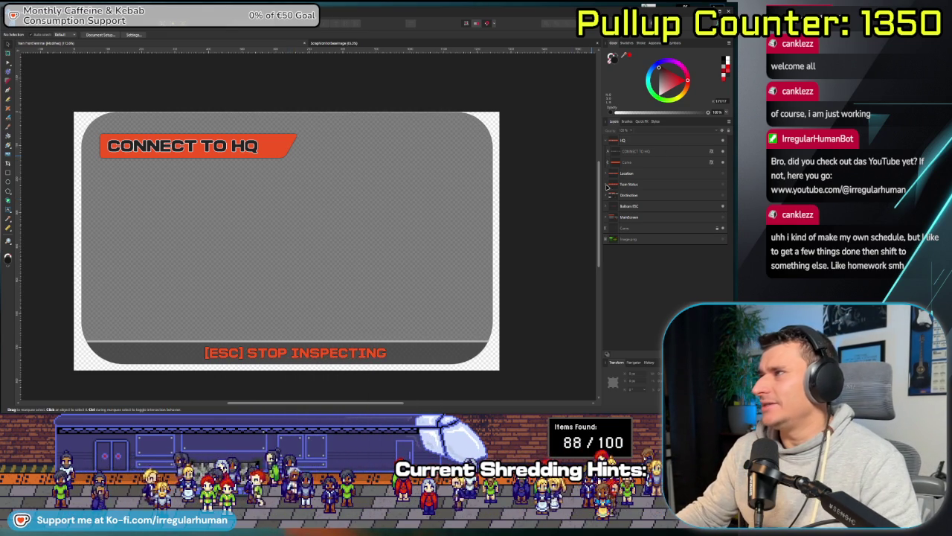
{"action": "key", "text": "Delete"}
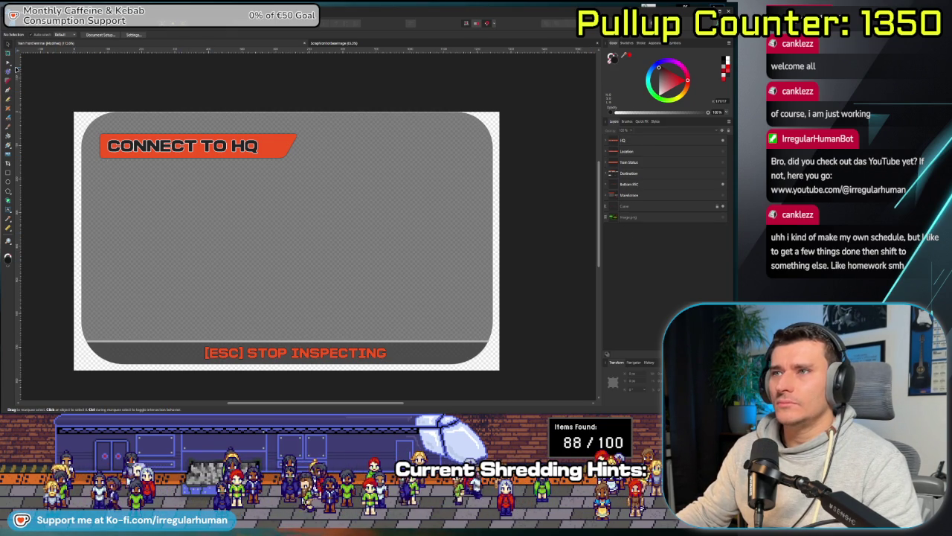
{"action": "left_click", "coordinate": [8, 172]}
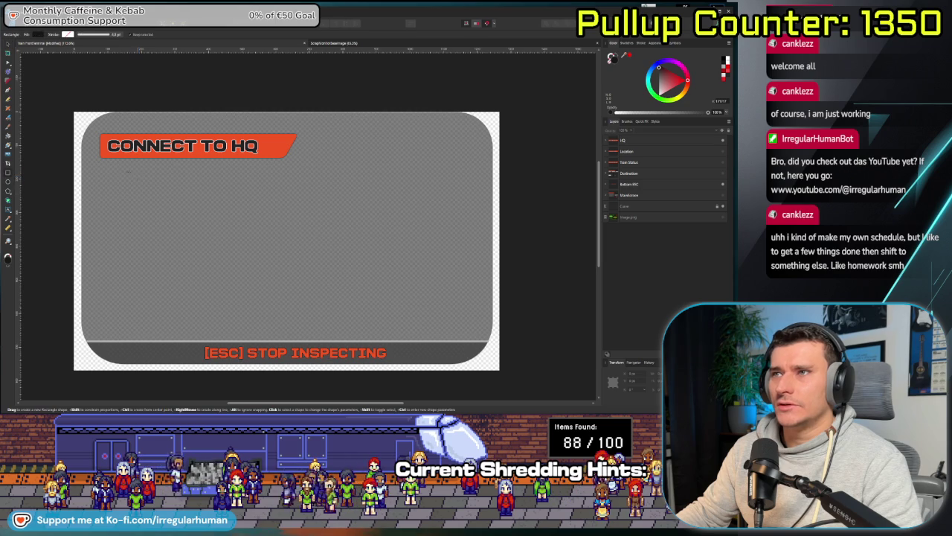
- Draw a dark rectangle across the panel body and position it under the CONNECT TO HQ banner
{"action": "left_click", "coordinate": [606, 140]}
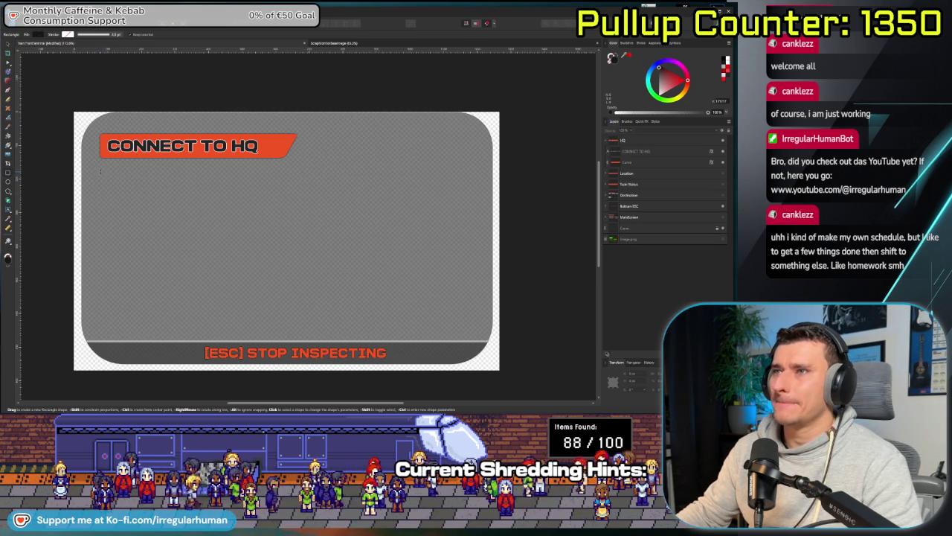
{"action": "left_click_drag", "start_coordinate": [103, 172], "coordinate": [473, 329]}
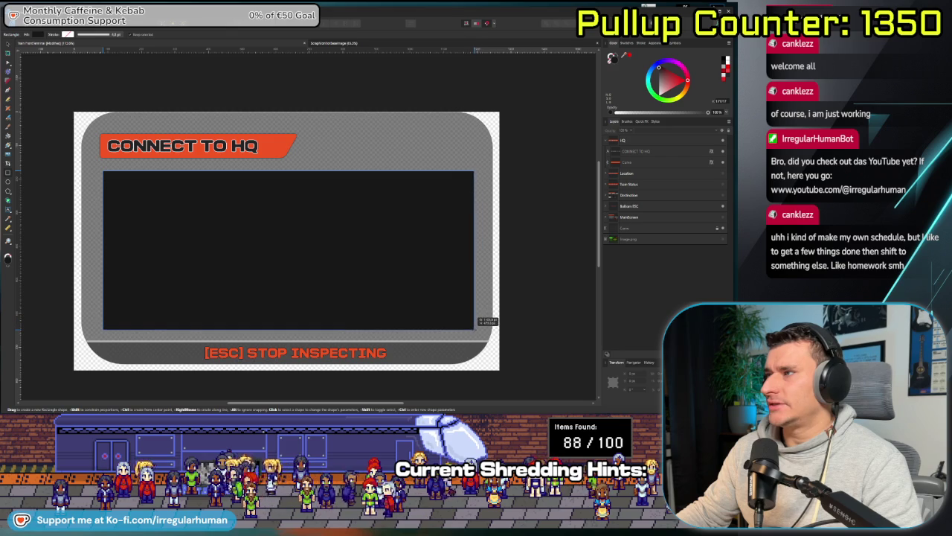
{"action": "left_click_drag", "start_coordinate": [472, 328], "coordinate": [472, 329]}
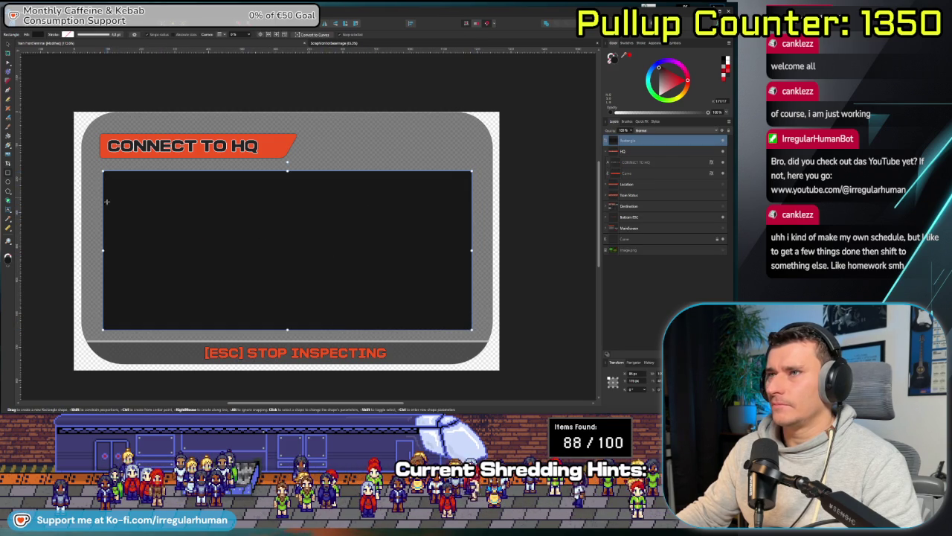
{"action": "key", "text": "v"}
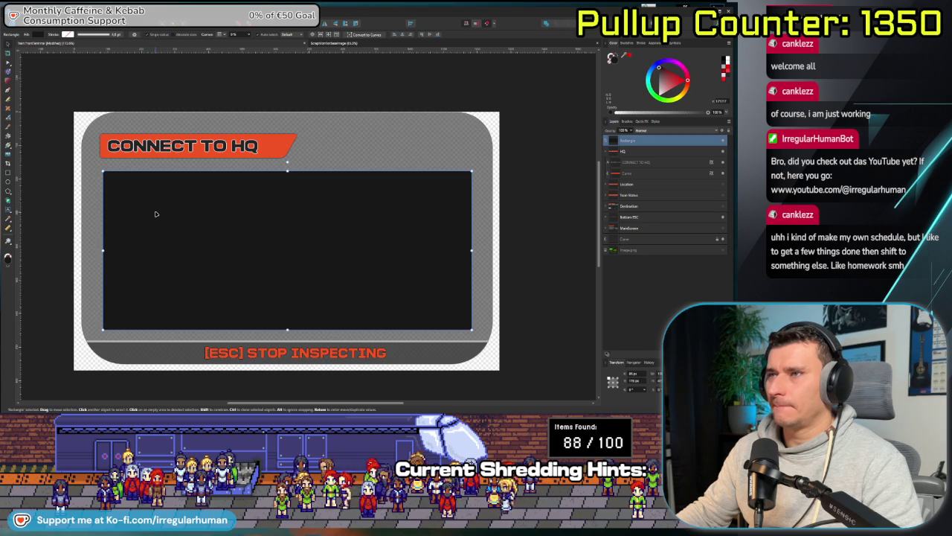
{"action": "left_click_drag", "start_coordinate": [154, 213], "coordinate": [152, 195]}
{"action": "scroll", "coordinate": [145, 197], "scroll_direction": "up", "scroll_amount": 1}
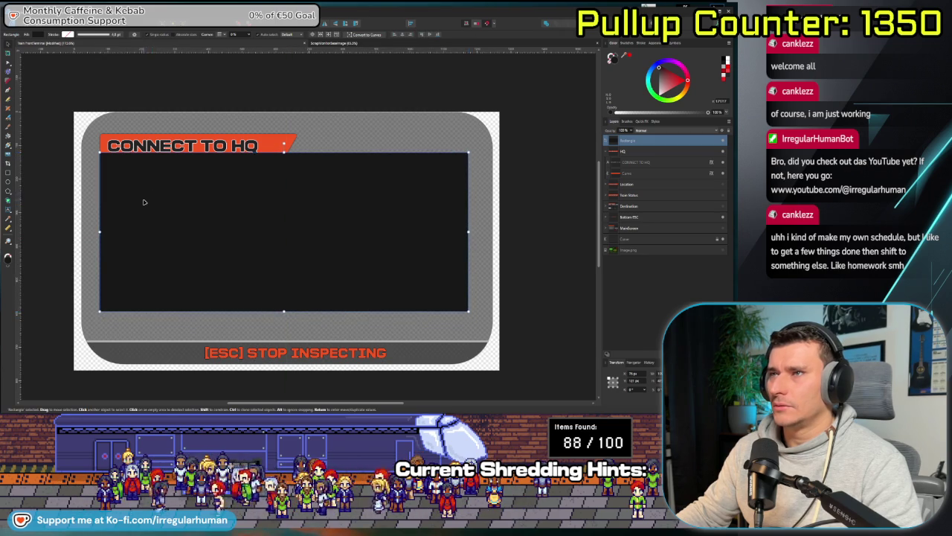
{"action": "scroll", "coordinate": [137, 195], "scroll_direction": "up", "scroll_amount": 4}
{"action": "scroll", "coordinate": [110, 151], "scroll_direction": "down", "scroll_amount": 3}
{"action": "scroll", "coordinate": [169, 221], "scroll_direction": "up", "scroll_amount": 2}
{"action": "key", "text": "Right"}
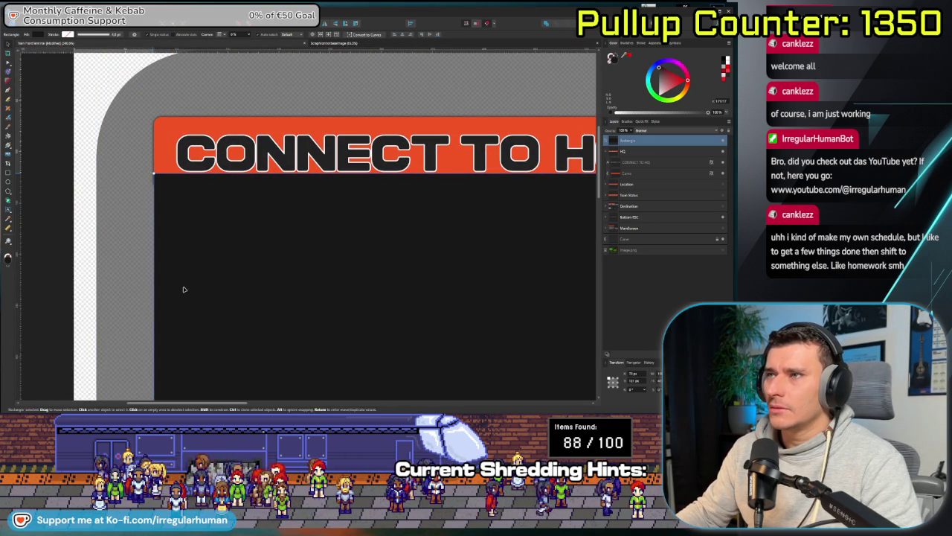
- Stretch the black rectangle to fill below the header and check its corners with Node and Corner tools
{"action": "scroll", "coordinate": [125, 270], "scroll_direction": "down", "scroll_amount": 1}
{"action": "scroll", "coordinate": [126, 271], "scroll_direction": "down", "scroll_amount": 1}
{"action": "scroll", "coordinate": [365, 246], "scroll_direction": "down", "scroll_amount": 1}
{"action": "left_click_drag", "start_coordinate": [365, 246], "coordinate": [288, 169]}
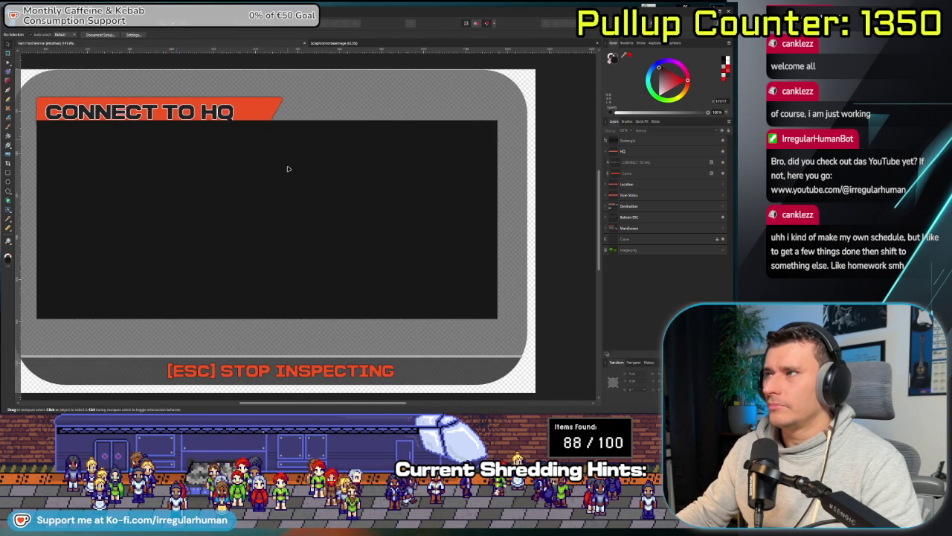
{"action": "left_click", "coordinate": [227, 179]}
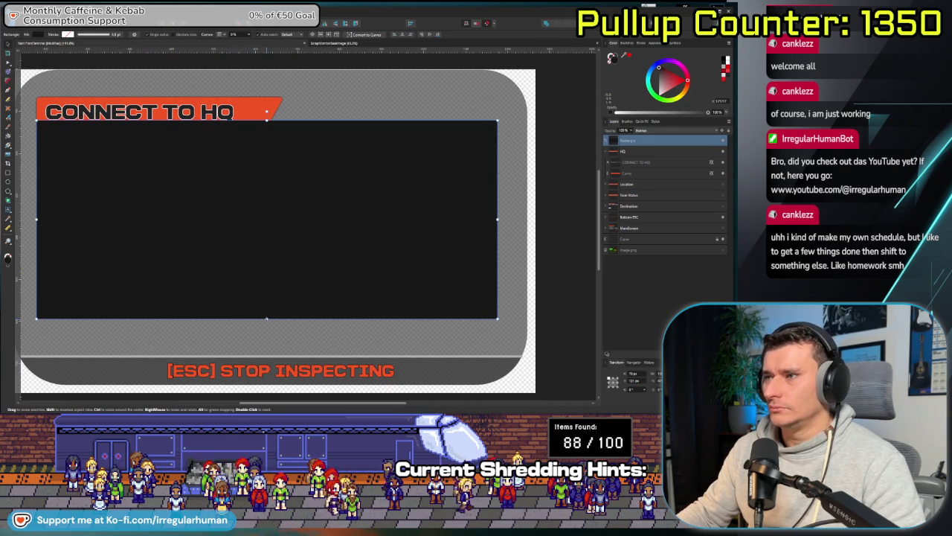
{"action": "left_click_drag", "start_coordinate": [266, 319], "coordinate": [267, 344]}
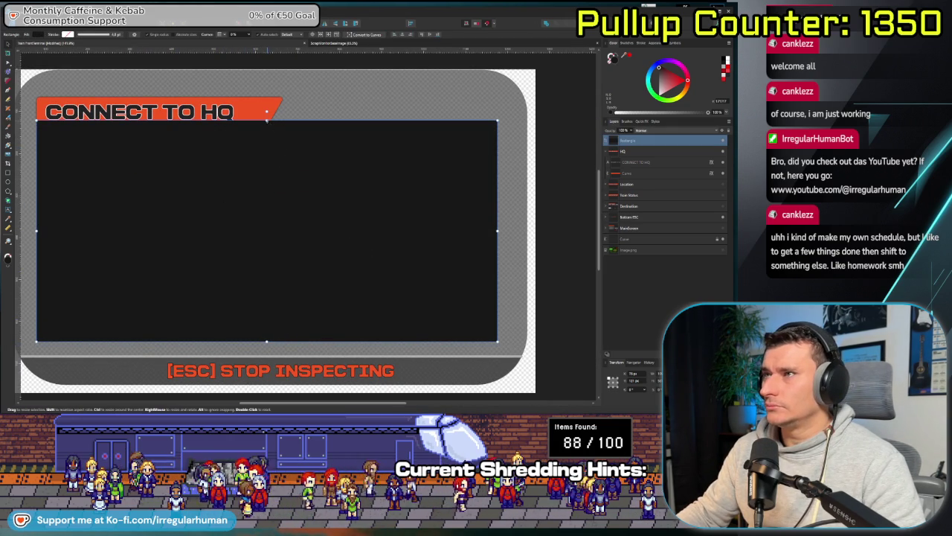
{"action": "left_click_drag", "start_coordinate": [266, 119], "coordinate": [266, 136]}
{"action": "key", "text": "space"}
{"action": "left_click_drag", "start_coordinate": [225, 354], "coordinate": [286, 360]}
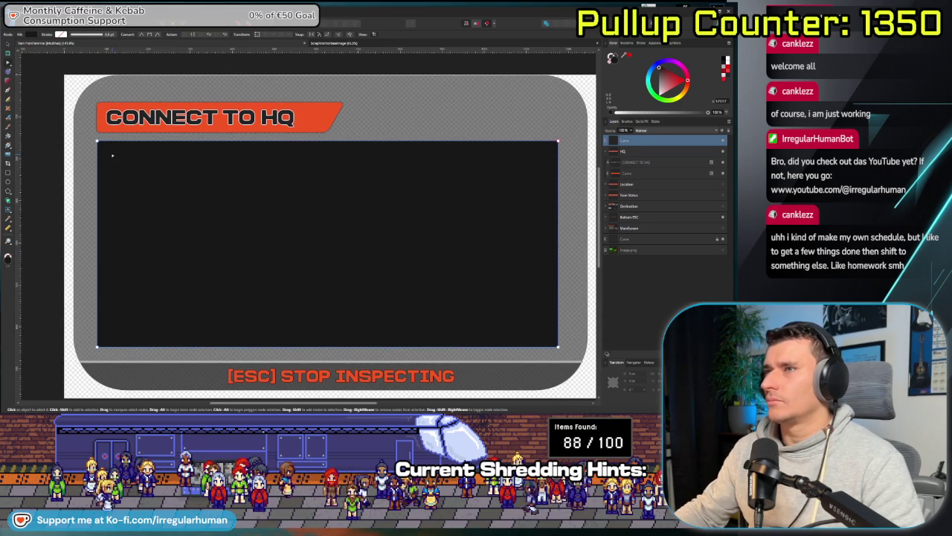
{"action": "key", "text": "ctrl+Return"}
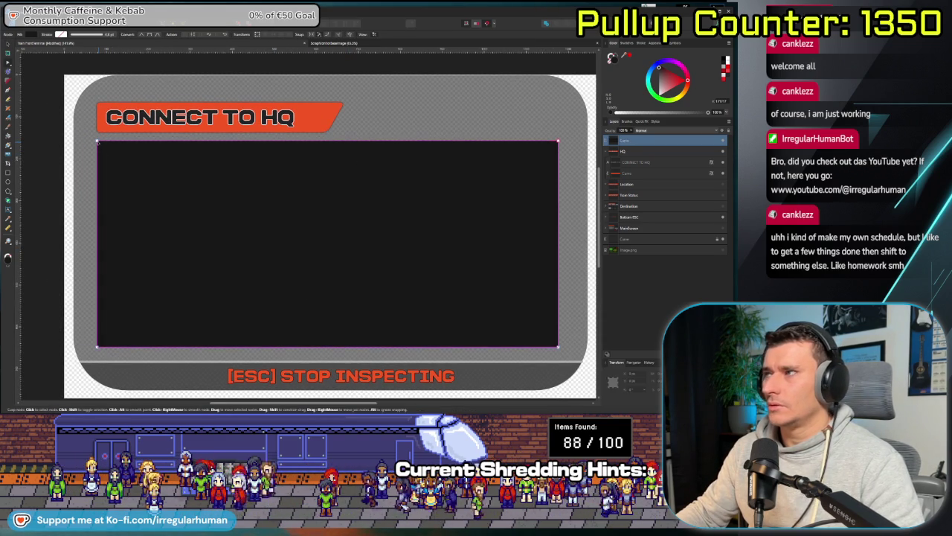
{"action": "key", "text": "c"}
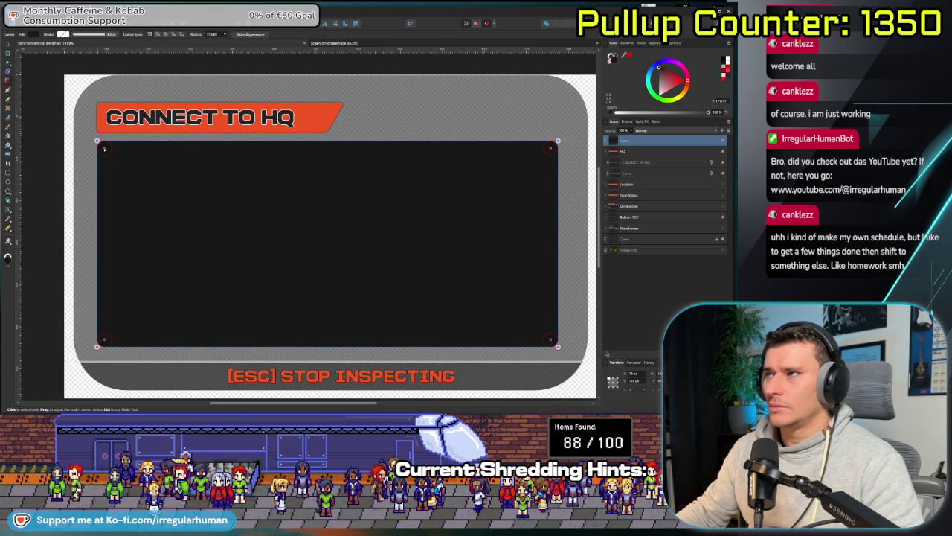
{"action": "key", "text": "a"}
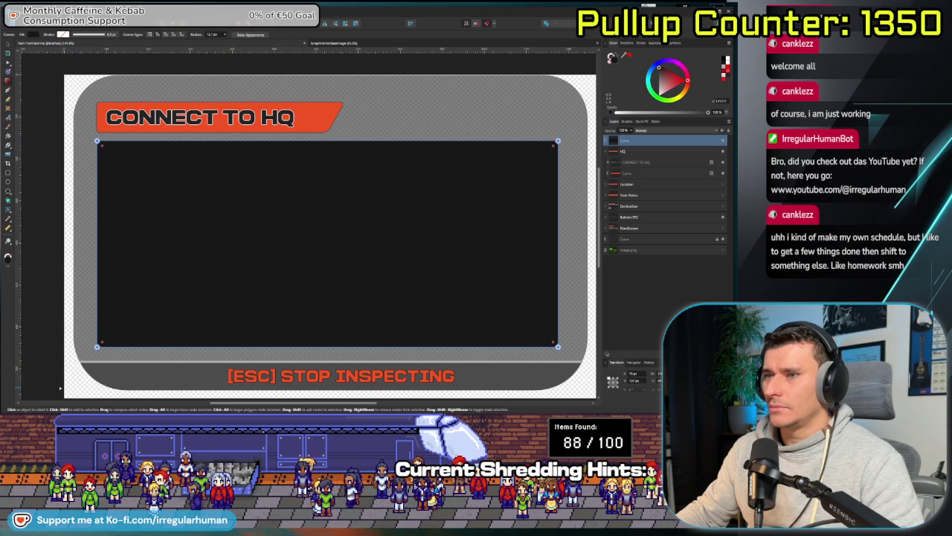
{"action": "scroll", "coordinate": [104, 279], "scroll_direction": "down", "scroll_amount": 1}
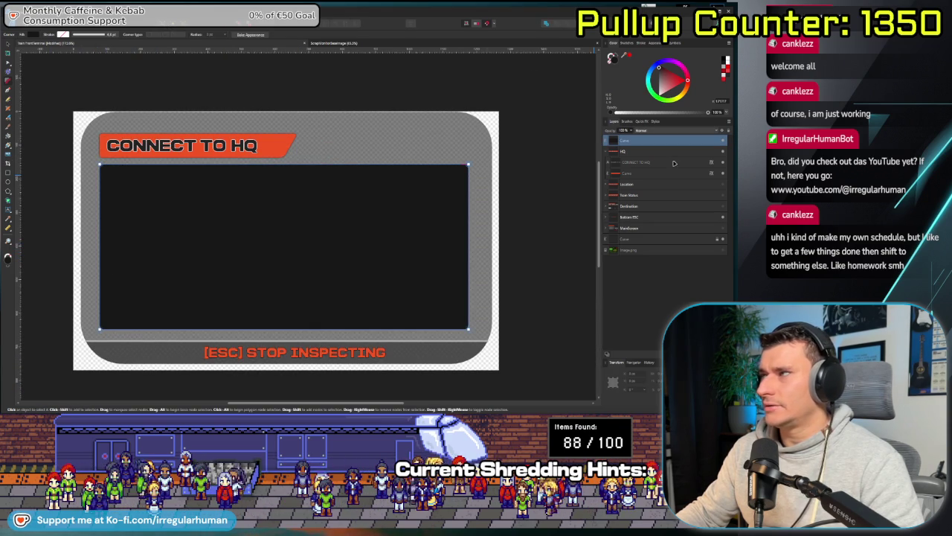
- Lower the dark inner rectangle's opacity so it becomes semi-transparent grey
{"action": "left_click_drag", "start_coordinate": [709, 113], "coordinate": [688, 113]}
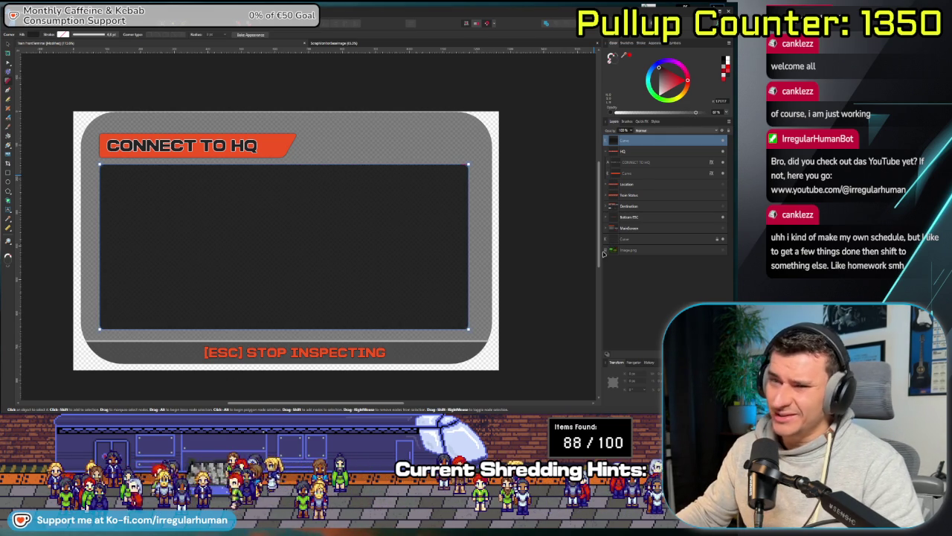
{"action": "left_click", "coordinate": [552, 306]}
{"action": "left_click_drag", "start_coordinate": [142, 330], "coordinate": [193, 321]}
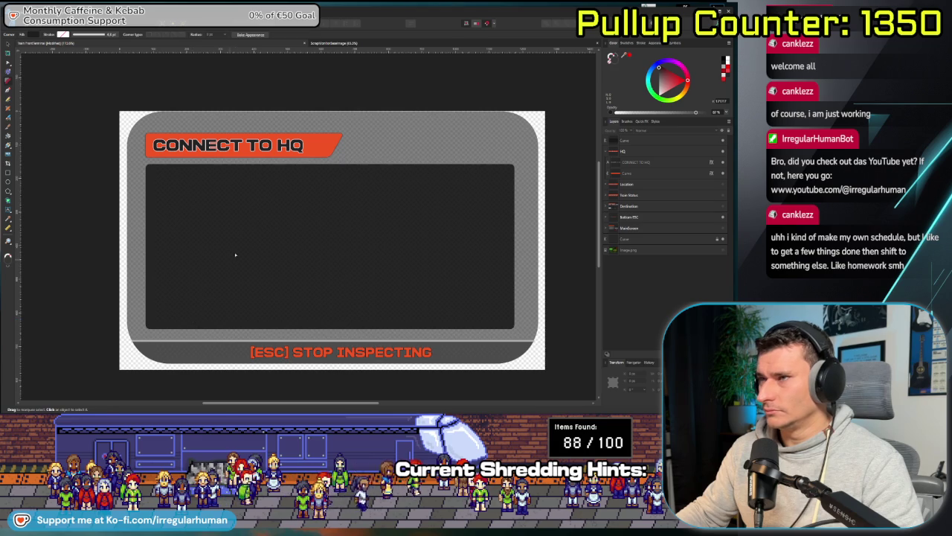
- Duplicate the dark rectangle into a narrow strip at the panel's right edge, then delete the strip
{"action": "left_click", "coordinate": [272, 248]}
{"action": "key", "text": "ctrl+j"}
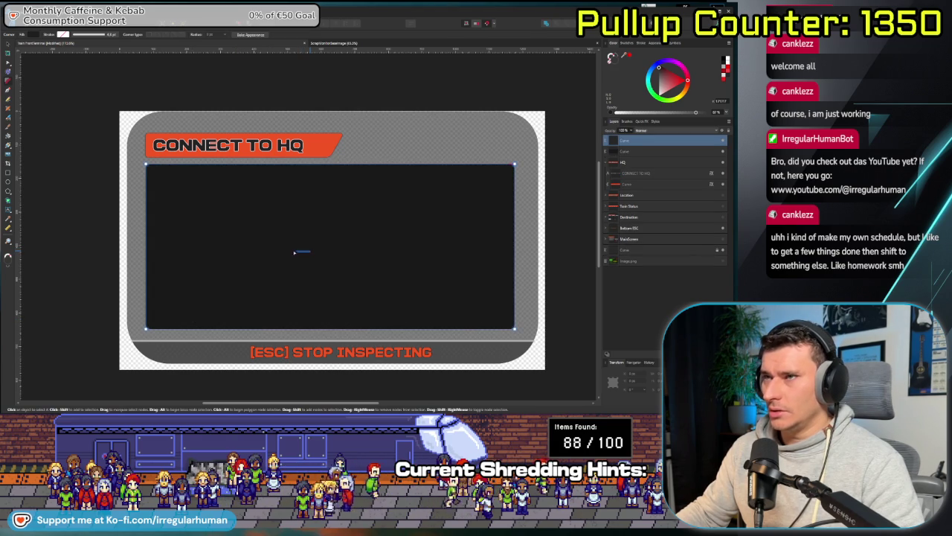
{"action": "key", "text": "v"}
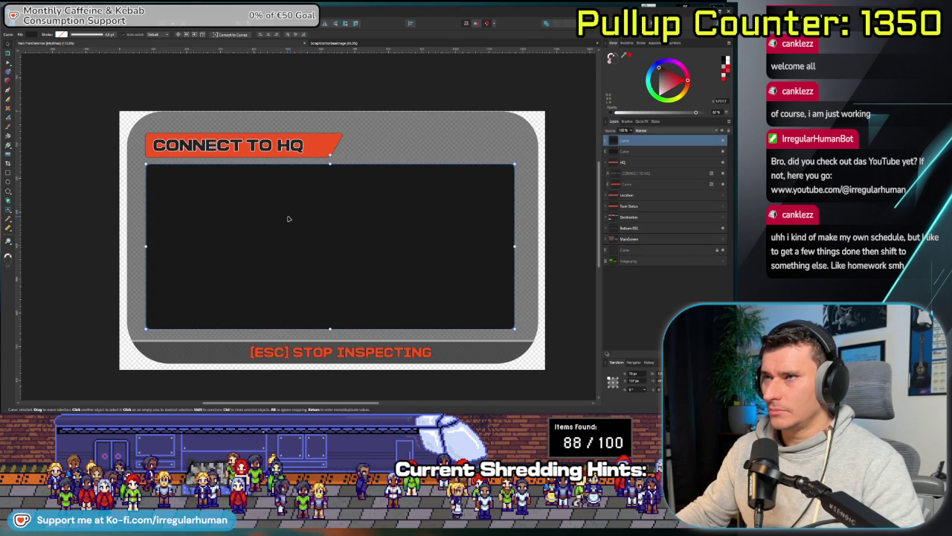
{"action": "left_click_drag", "start_coordinate": [289, 219], "coordinate": [270, 217]}
{"action": "mouse_move", "coordinate": [496, 245]}
{"action": "left_mouse_down"}
{"action": "mouse_move", "coordinate": [148, 246]}
{"action": "mouse_move", "coordinate": [146, 236]}
{"action": "mouse_move", "coordinate": [530, 234]}
{"action": "left_mouse_up"}
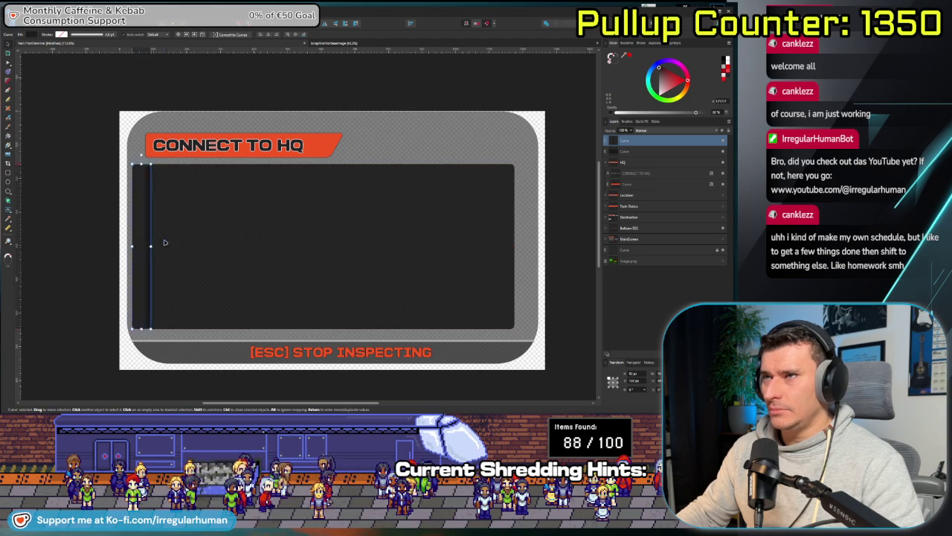
{"action": "left_click", "coordinate": [508, 242]}
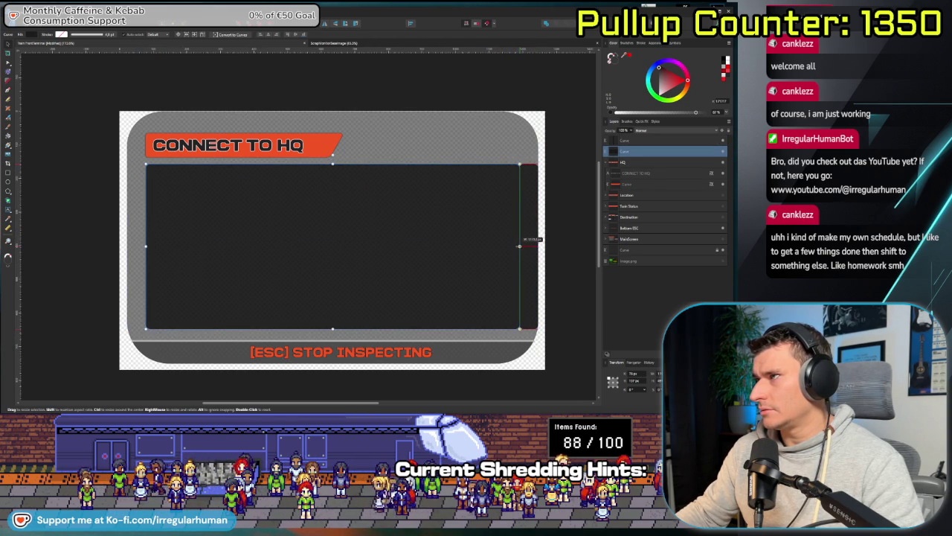
{"action": "left_click", "coordinate": [528, 239]}
{"action": "key", "text": "Delete"}
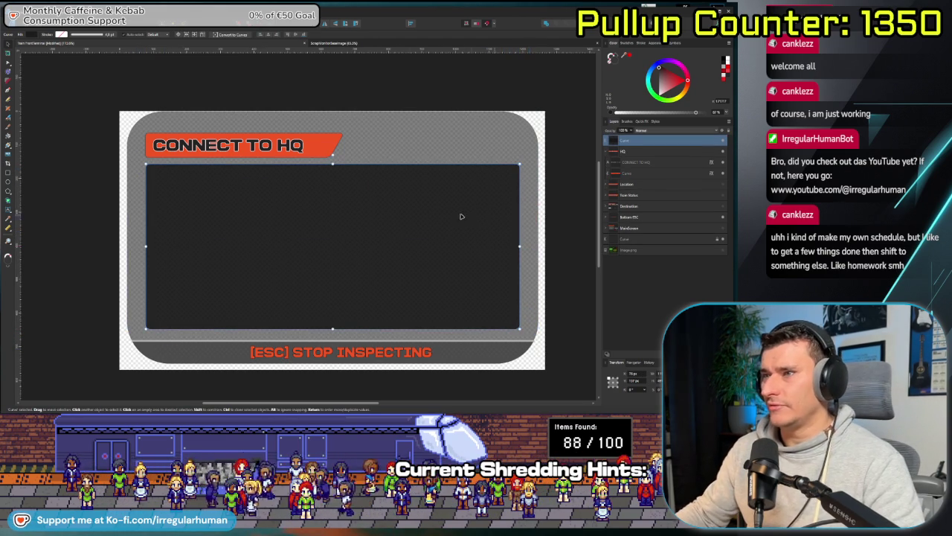
- Adjust the dark panel's bottom edge so it snaps into place inside the frame
{"action": "left_click_drag", "start_coordinate": [334, 329], "coordinate": [333, 334]}
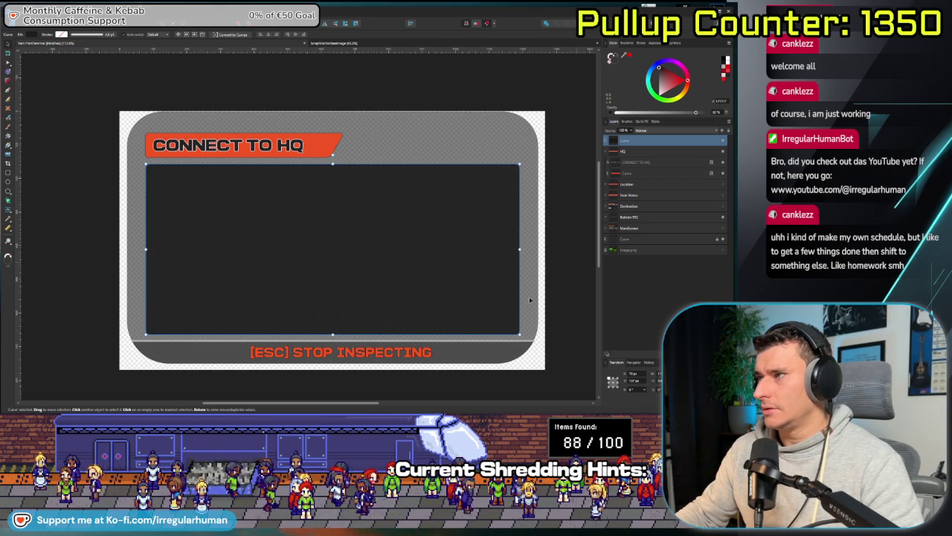
{"action": "left_click_drag", "start_coordinate": [332, 335], "coordinate": [332, 324]}
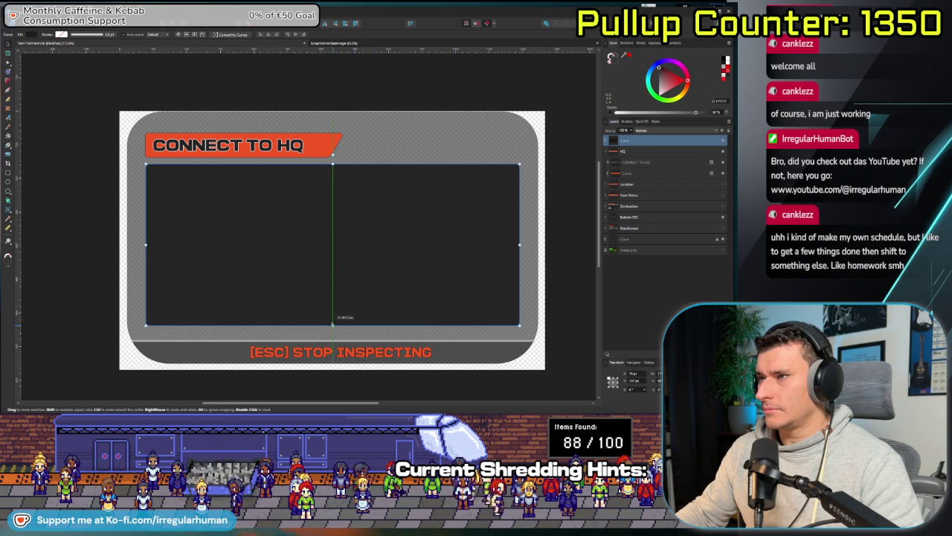
{"action": "left_click", "coordinate": [560, 255]}
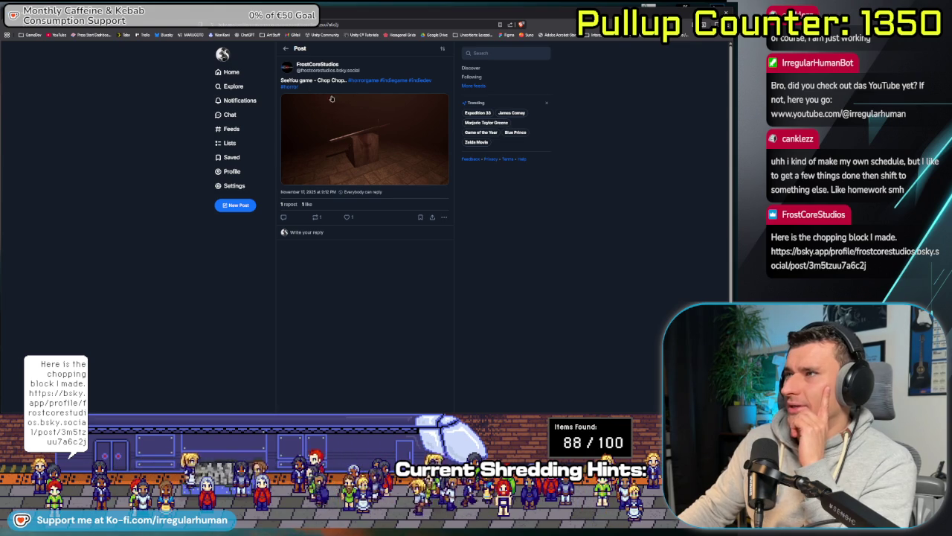
{"action": "left_click", "coordinate": [369, 154]}
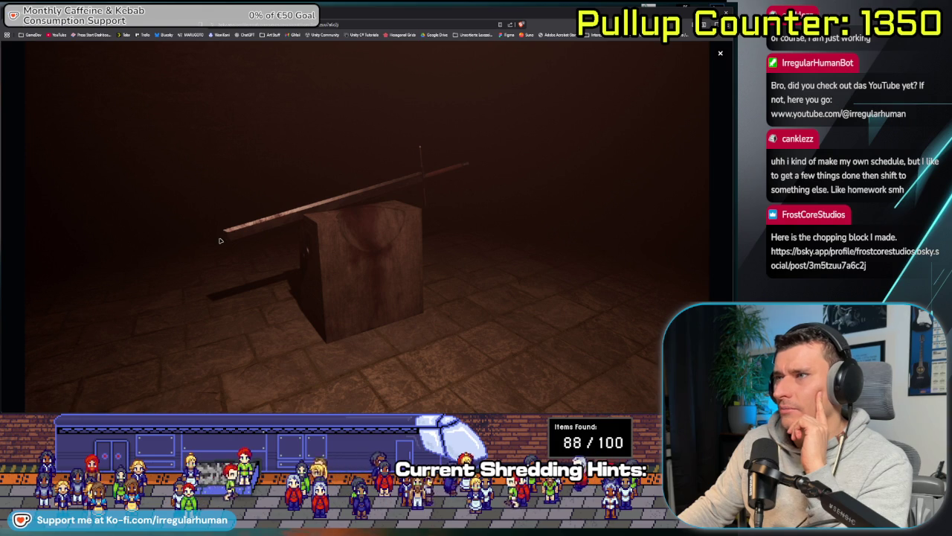
{"action": "left_click", "coordinate": [720, 54]}
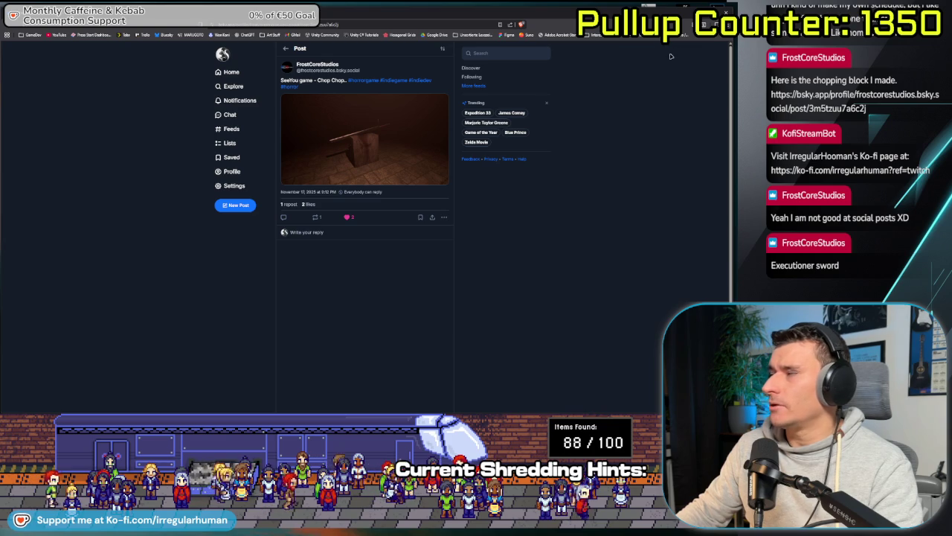
{"action": "left_click", "coordinate": [317, 66]}
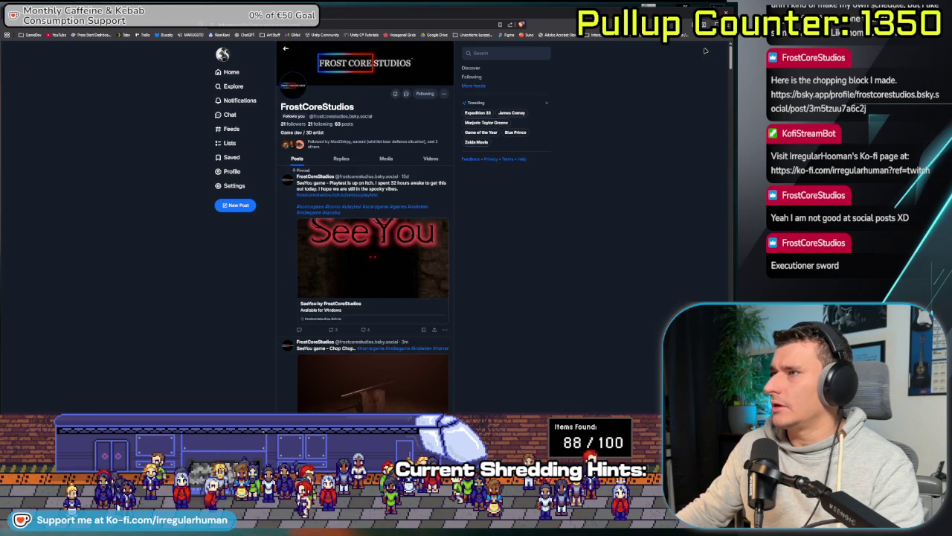
{"action": "left_click", "coordinate": [726, 13]}
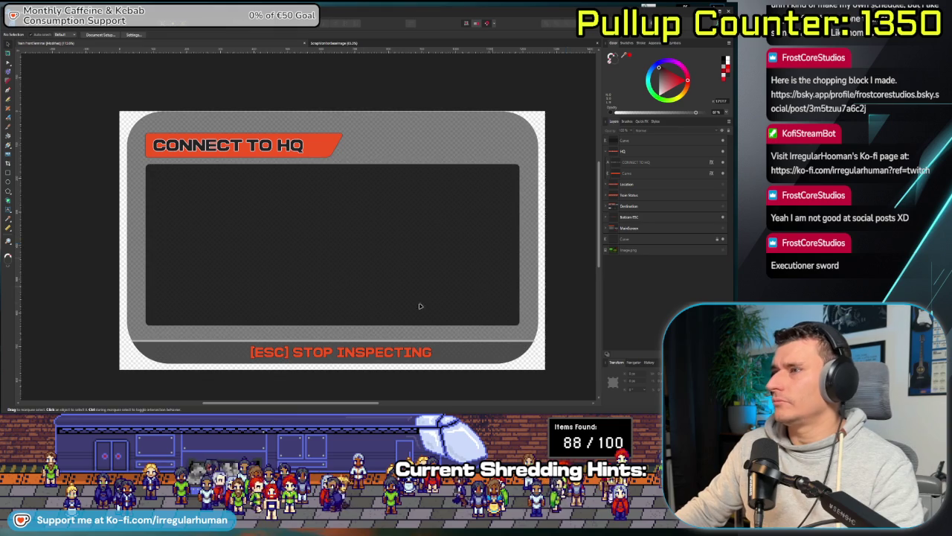
{"action": "scroll", "coordinate": [261, 259], "scroll_direction": "right", "scroll_amount": 2}
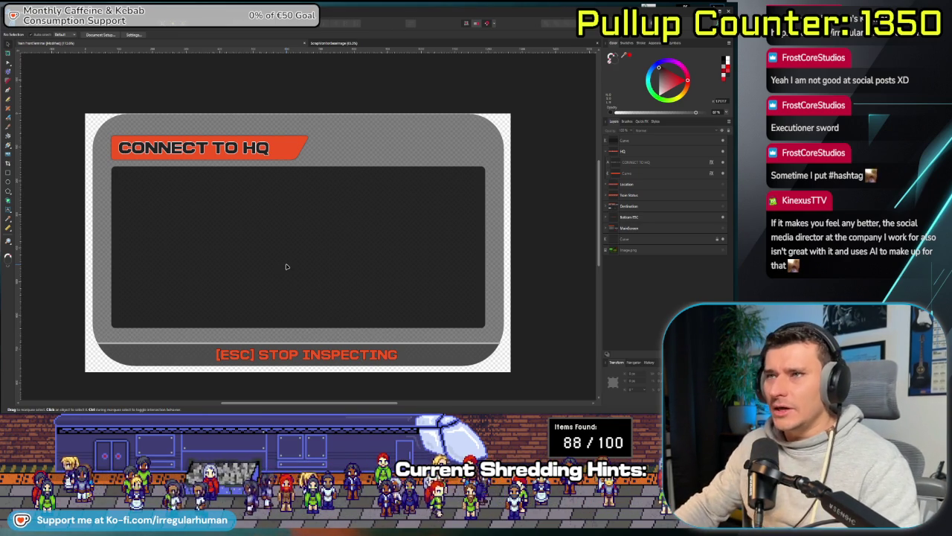
{"action": "left_click", "coordinate": [279, 257]}
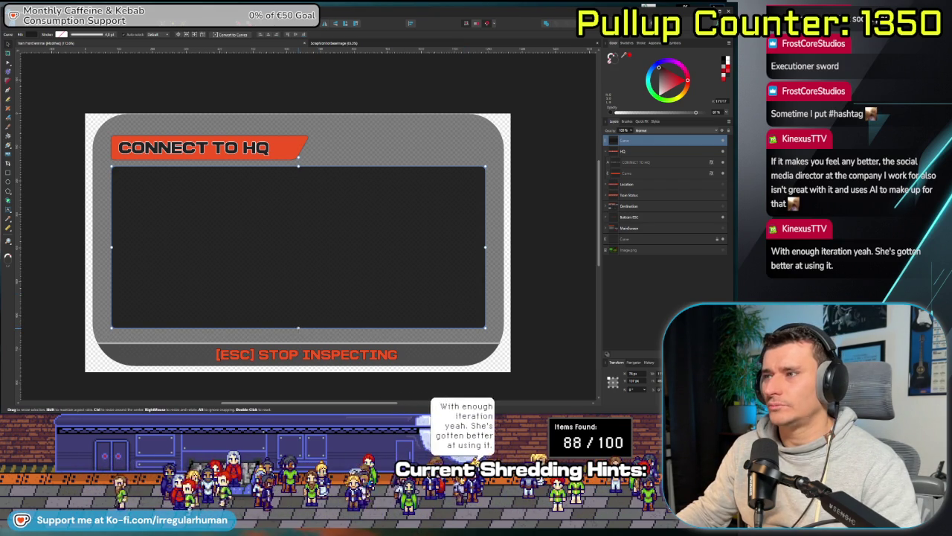
- Lower the dark panel's bottom edge and add a thin light grey bar along its bottom
{"action": "left_click_drag", "start_coordinate": [298, 327], "coordinate": [298, 334]}
{"action": "key", "text": "ctrl+j"}
{"action": "left_click_drag", "start_coordinate": [298, 166], "coordinate": [302, 323]}
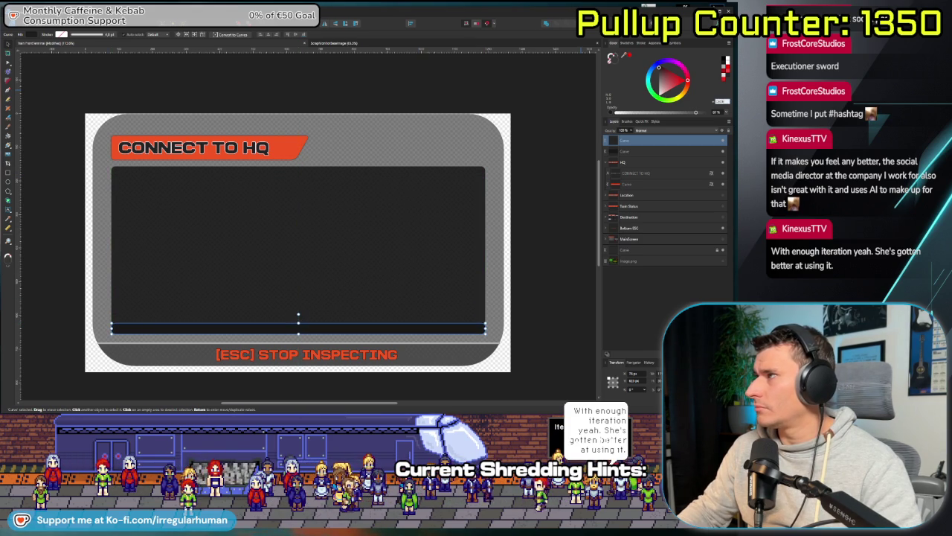
{"action": "left_click", "coordinate": [559, 309]}
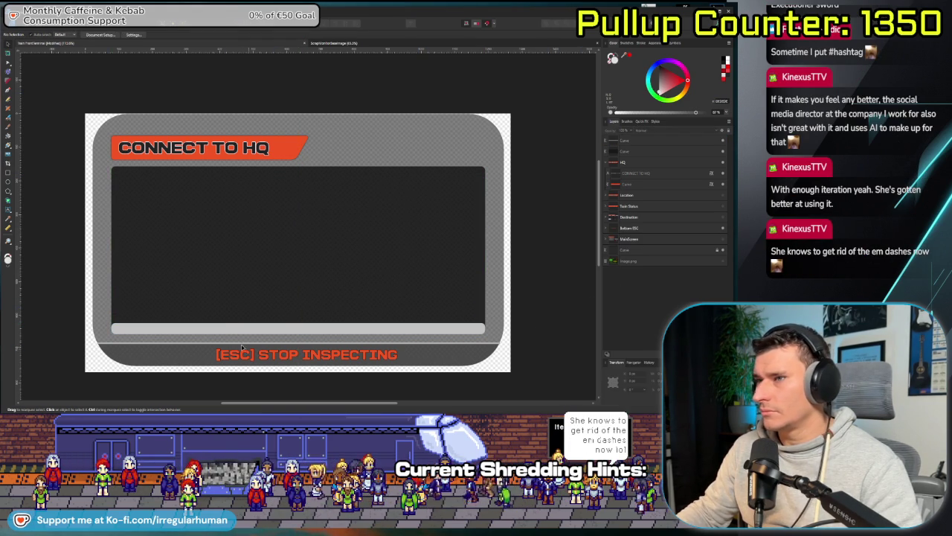
{"action": "left_click", "coordinate": [214, 328]}
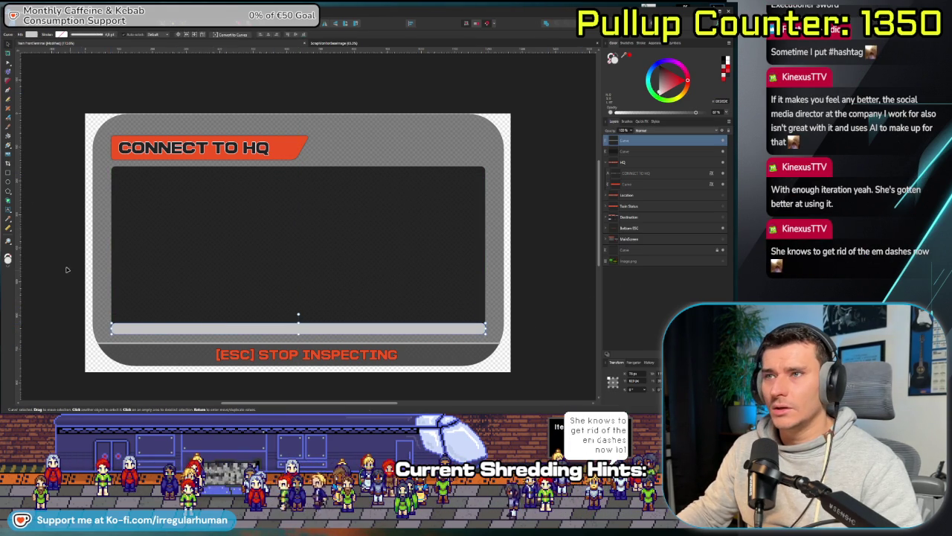
{"action": "left_click", "coordinate": [9, 100]}
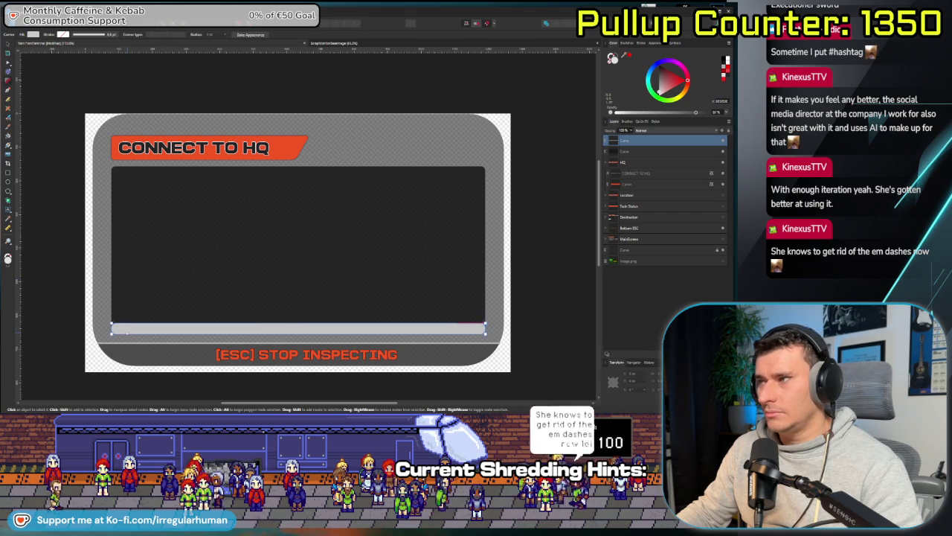
{"action": "key", "text": "a"}
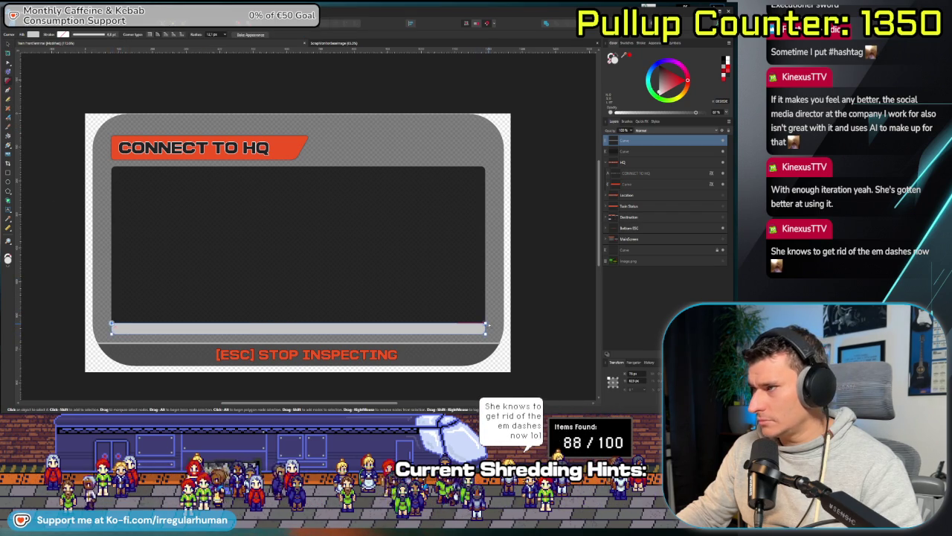
{"action": "left_click", "coordinate": [485, 322], "text": "shift"}
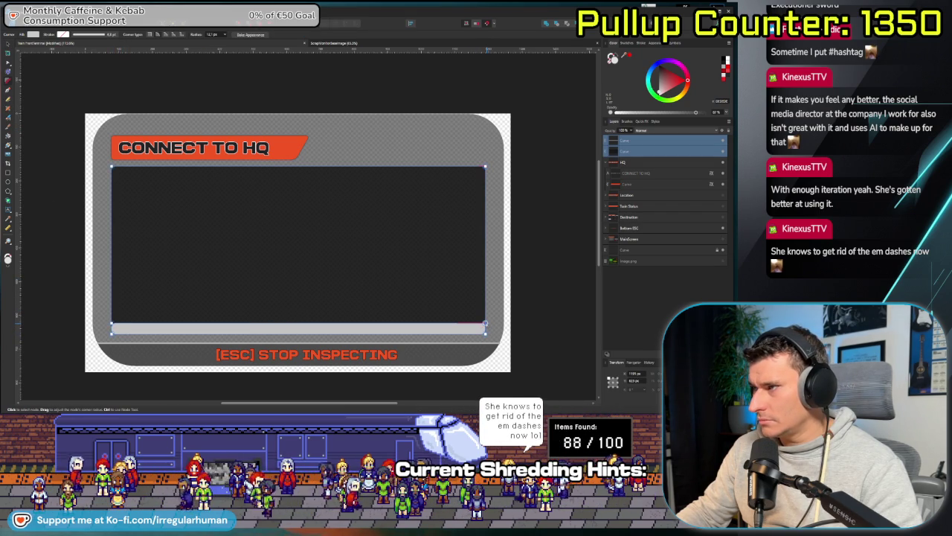
{"action": "key", "text": "v"}
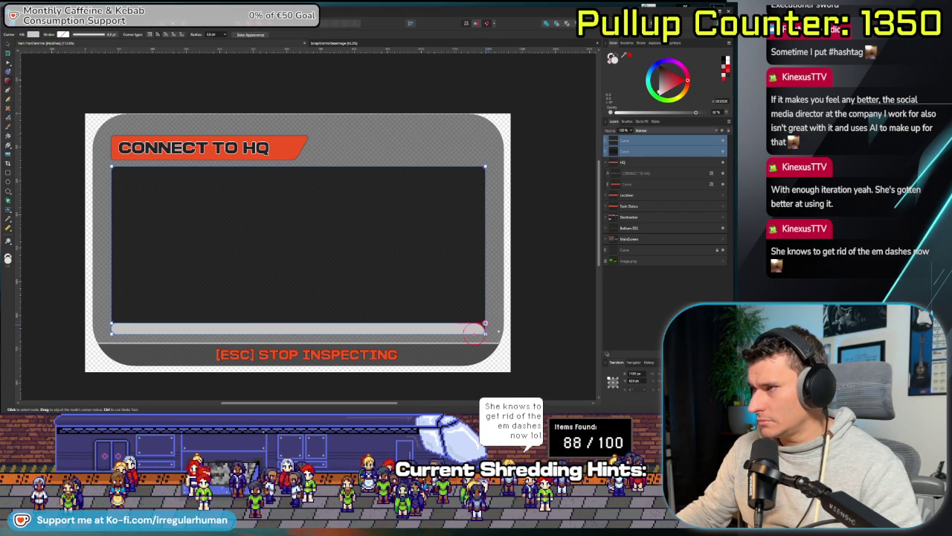
{"action": "left_click", "coordinate": [72, 263]}
- Zoom out to see the whole panel and pick the Artistic Text Tool
{"action": "scroll", "coordinate": [189, 333], "scroll_direction": "up", "scroll_amount": 1, "text": "ctrl"}
{"action": "scroll", "coordinate": [189, 333], "scroll_direction": "up", "scroll_amount": 1, "text": "ctrl"}
{"action": "scroll", "coordinate": [188, 332], "scroll_direction": "up", "scroll_amount": 2, "text": "ctrl"}
{"action": "scroll", "coordinate": [99, 325], "scroll_direction": "up", "scroll_amount": 2}
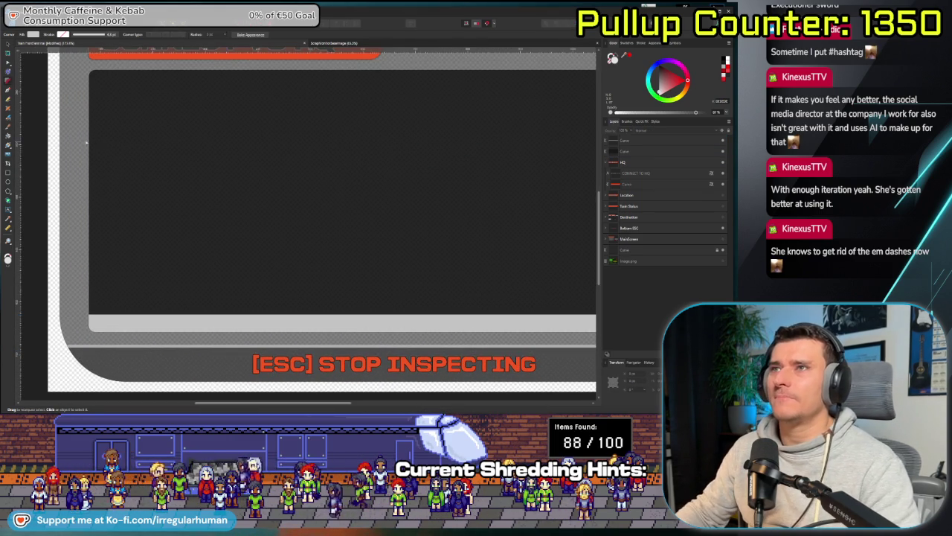
{"action": "scroll", "coordinate": [78, 173], "scroll_direction": "down", "scroll_amount": 1, "text": "ctrl"}
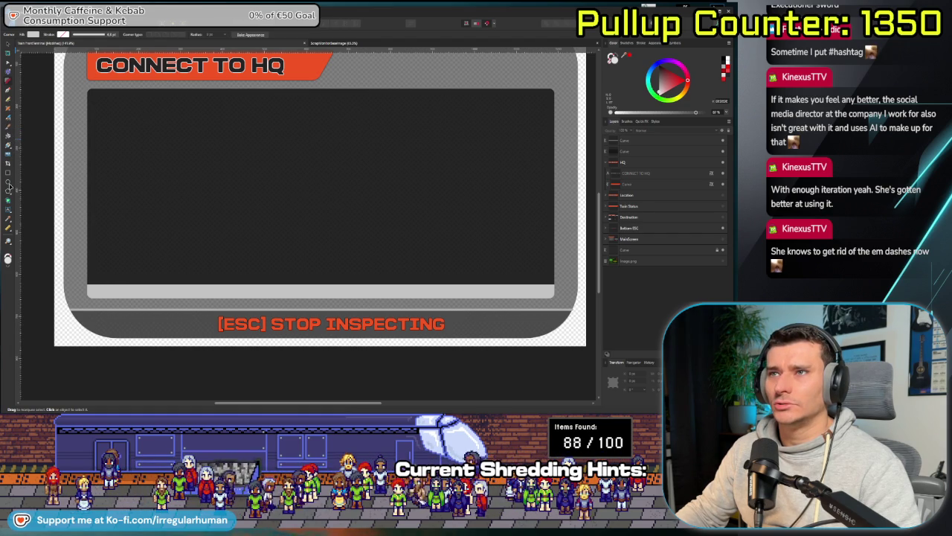
{"action": "left_click", "coordinate": [8, 209]}
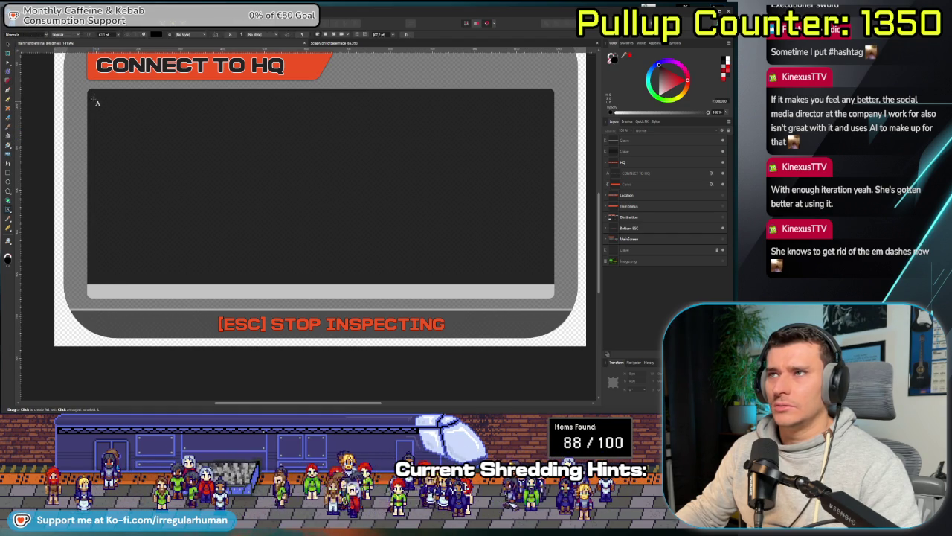
- Start a '> Building' text object in the terminal screen, then delete it
{"action": "left_click_drag", "start_coordinate": [96, 95], "coordinate": [290, 169]}
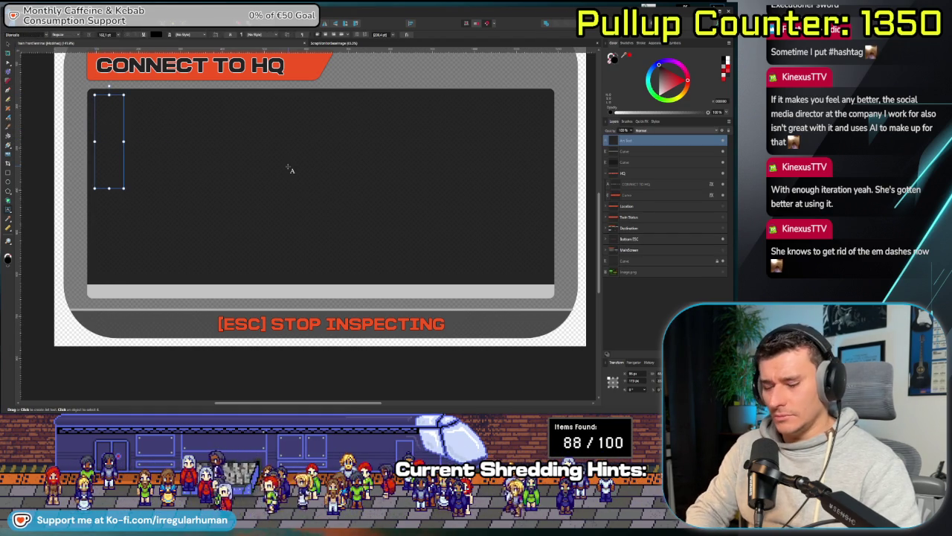
{"action": "type", "text": ">"}
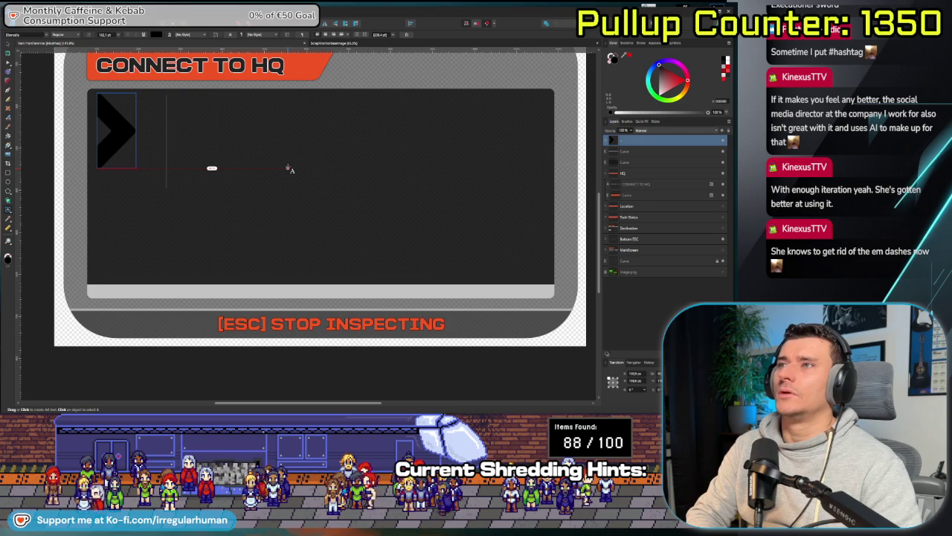
{"action": "type", "text": " Building"}
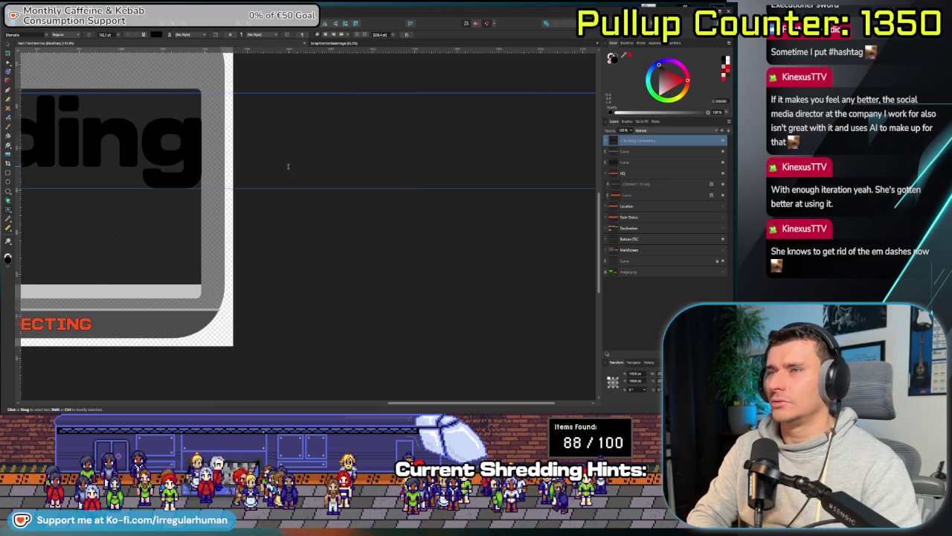
{"action": "key", "text": "ctrl+a"}
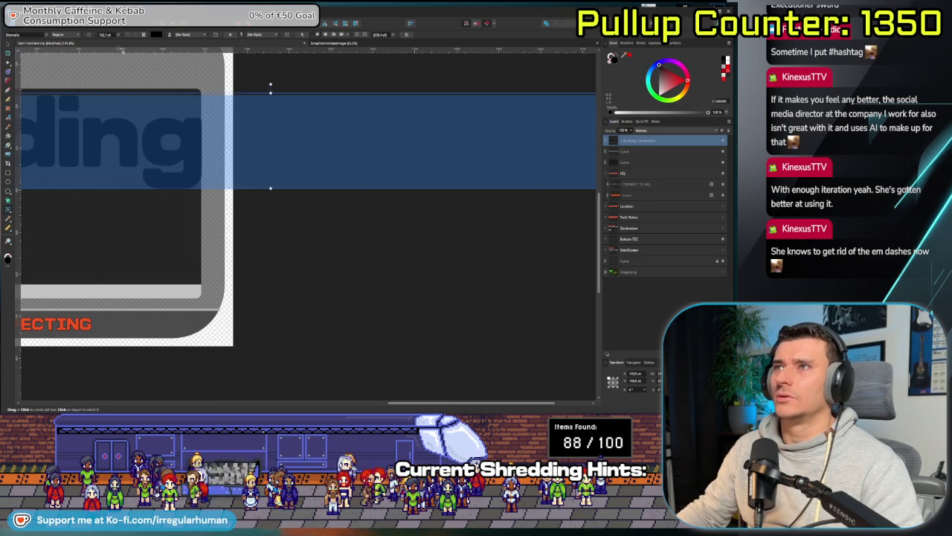
{"action": "key", "text": "Escape"}
{"action": "key", "text": "Delete"}
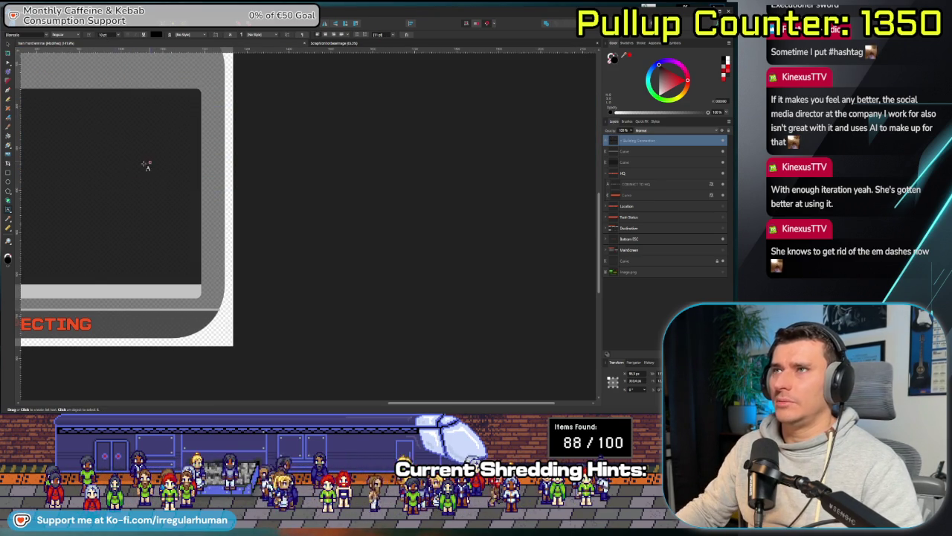
- Edit the status line text so it reads '> Establishing Connection to HQ'
{"action": "scroll", "coordinate": [110, 195], "scroll_direction": "left", "scroll_amount": 5}
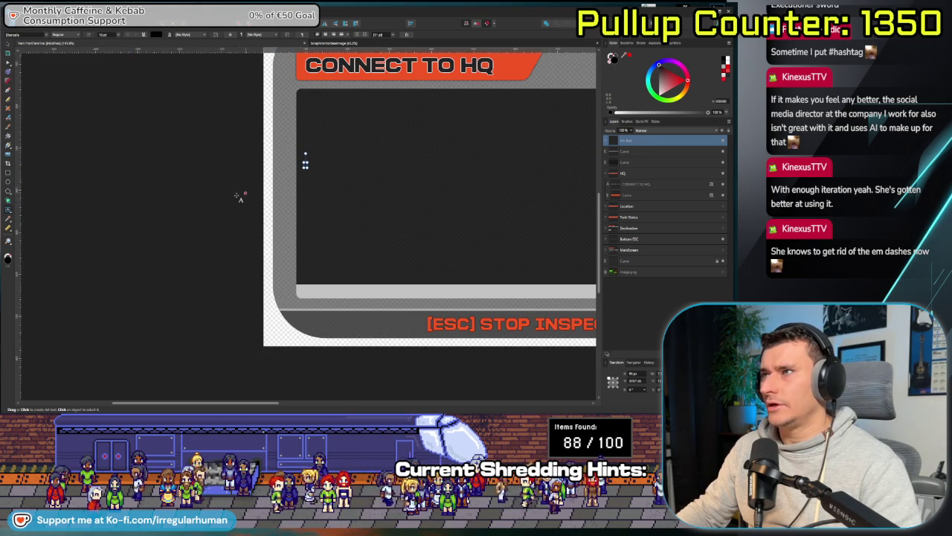
{"action": "scroll", "coordinate": [224, 216], "scroll_direction": "right", "scroll_amount": 2}
{"action": "scroll", "coordinate": [223, 216], "scroll_direction": "up", "scroll_amount": 1}
{"action": "scroll", "coordinate": [201, 237], "scroll_direction": "right", "scroll_amount": 2}
{"action": "scroll", "coordinate": [201, 237], "scroll_direction": "up", "scroll_amount": 2}
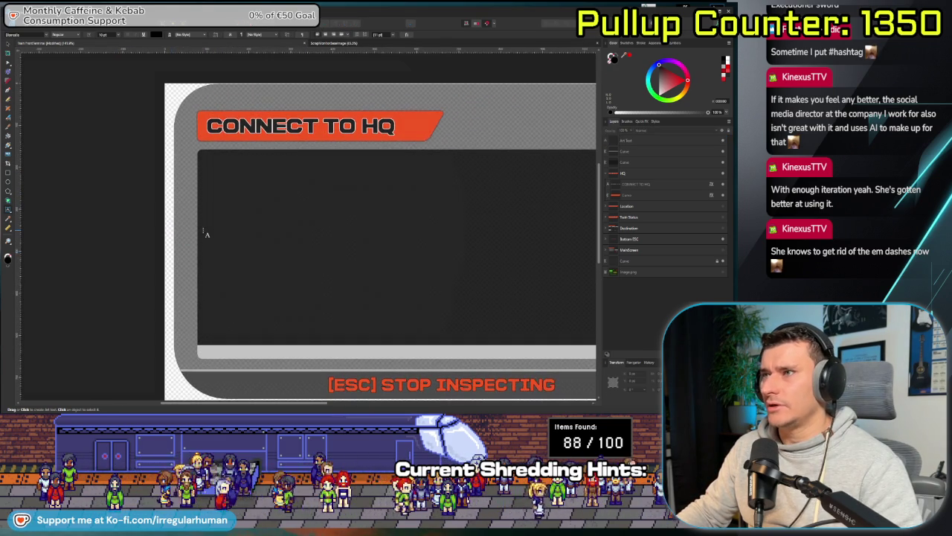
{"action": "left_click", "coordinate": [206, 230]}
{"action": "scroll", "coordinate": [214, 220], "scroll_direction": "up", "scroll_amount": 3}
{"action": "key", "text": "t"}
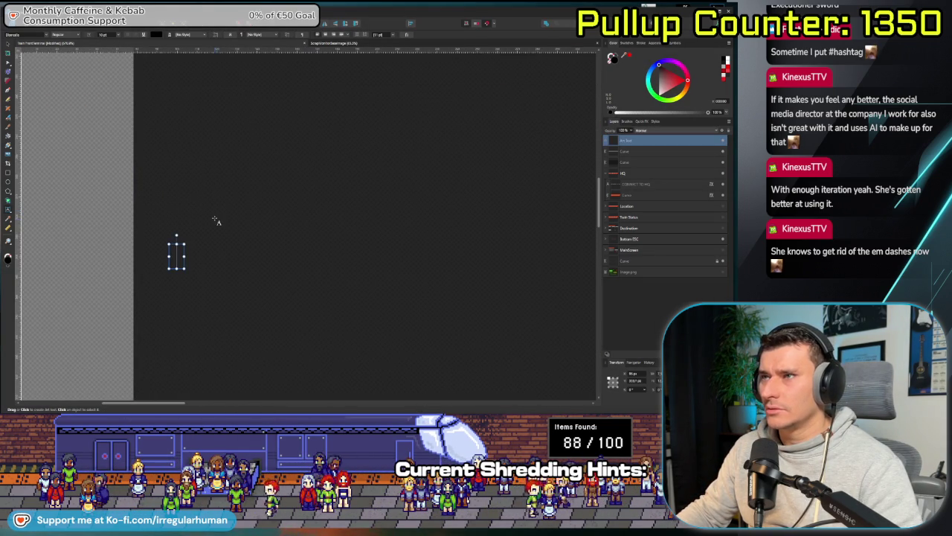
{"action": "scroll", "coordinate": [199, 244], "scroll_direction": "down", "scroll_amount": 2}
{"action": "scroll", "coordinate": [199, 244], "scroll_direction": "down", "scroll_amount": 1}
{"action": "type", "text": "Bui"}
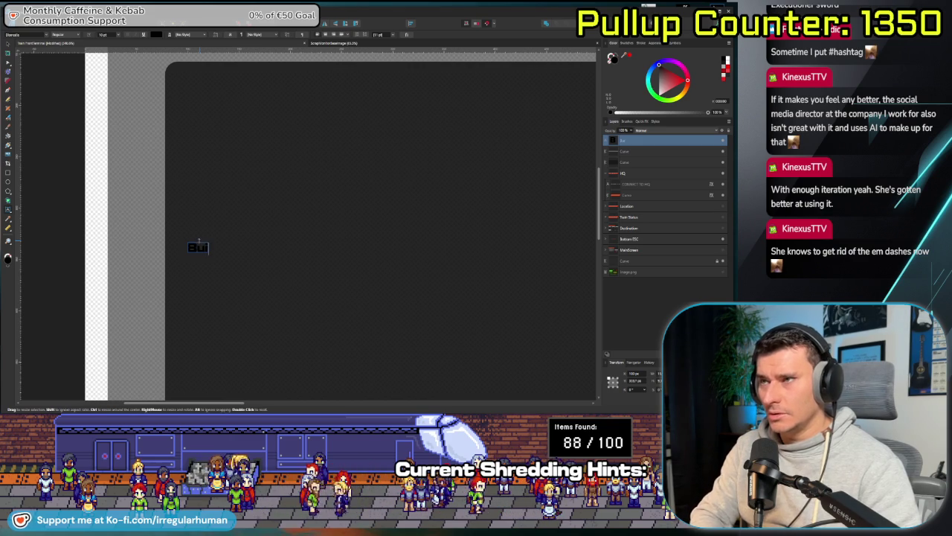
{"action": "type", "text": "lding Connection"}
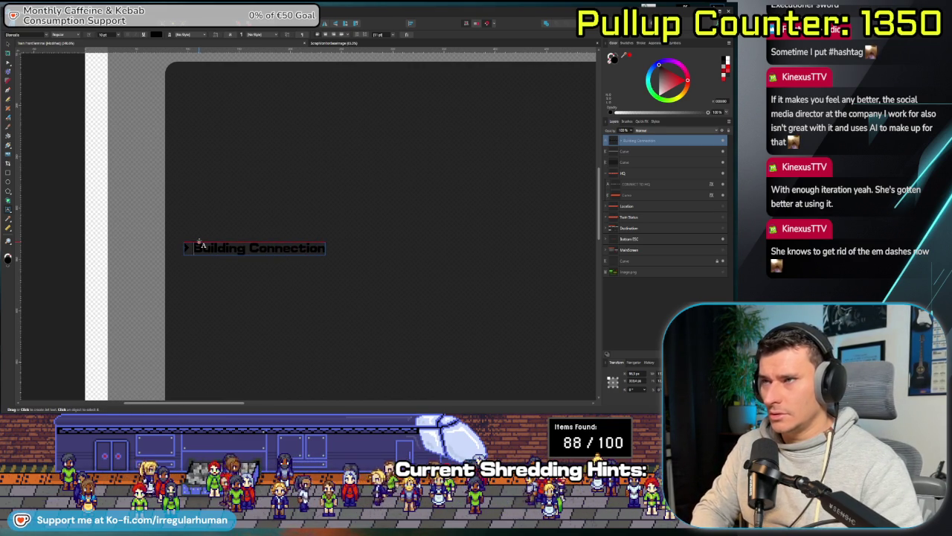
{"action": "key", "text": "ctrl+Delete"}
{"action": "type", "text": "tablishing"}
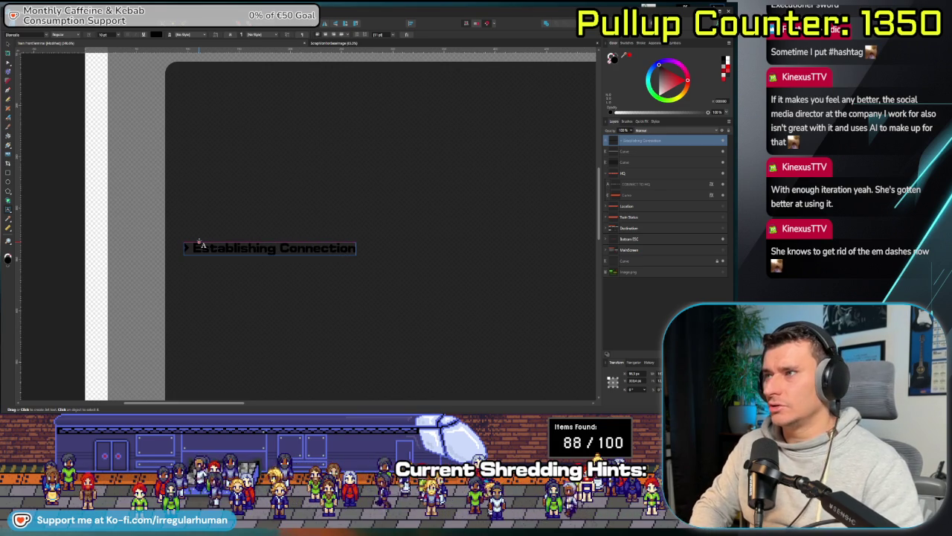
{"action": "type", "text": " HQ"}
{"action": "key", "text": "Escape"}
- Colour the whole status line white with hex ffffff
{"action": "key", "text": "ctrl+a"}
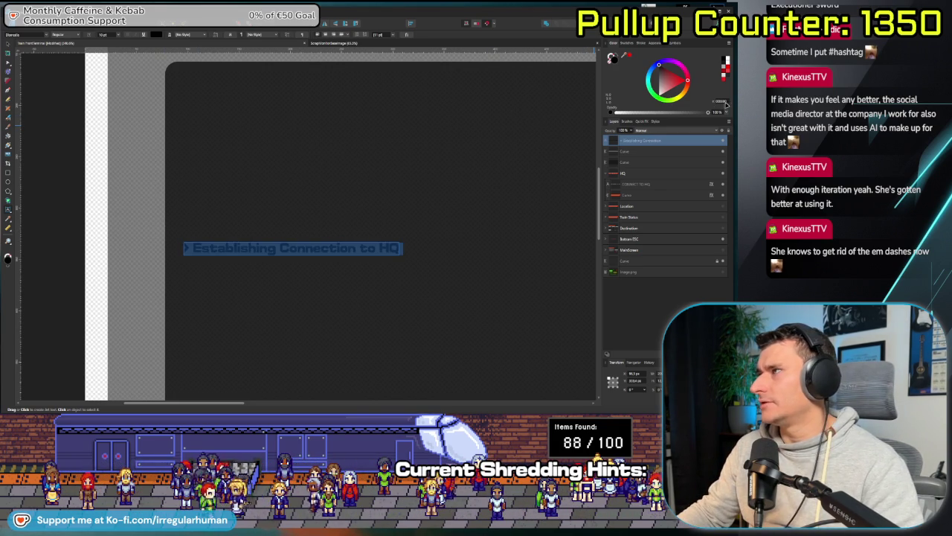
{"action": "left_click", "coordinate": [723, 101]}
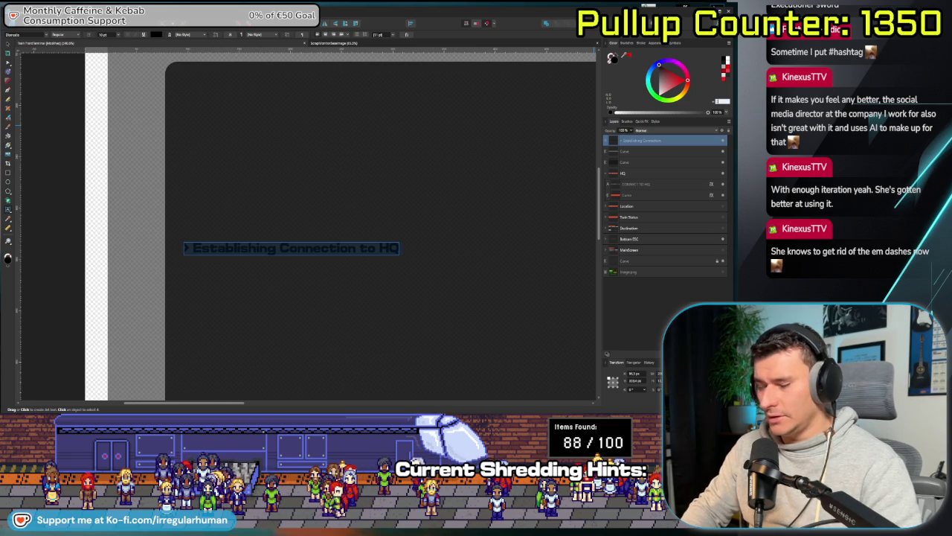
{"action": "type", "text": "ffffff"}
{"action": "key", "text": "Return"}
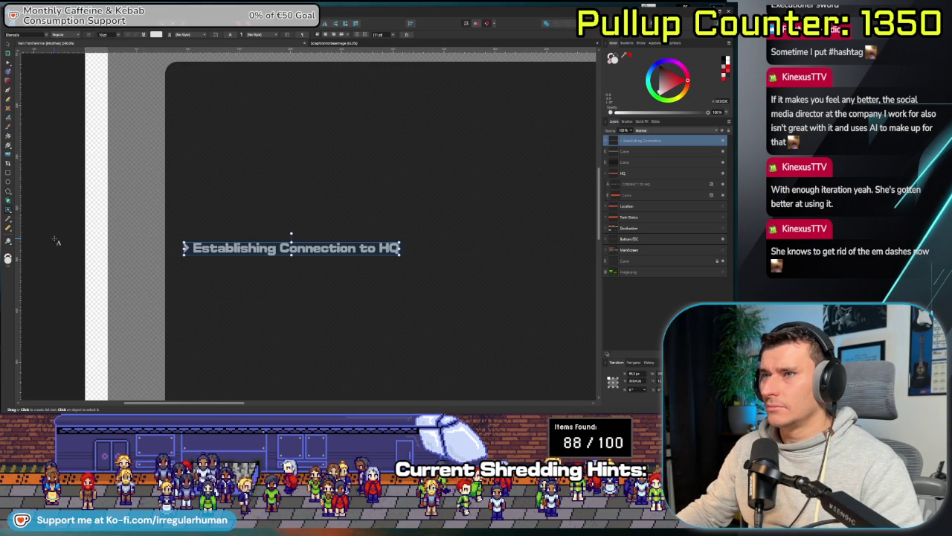
{"action": "key", "text": "Escape"}
{"action": "scroll", "coordinate": [57, 241], "scroll_direction": "down", "scroll_amount": 3}
- Move the status line to the top-left of the dark terminal screen
{"action": "left_click_drag", "start_coordinate": [134, 245], "coordinate": [134, 176]}
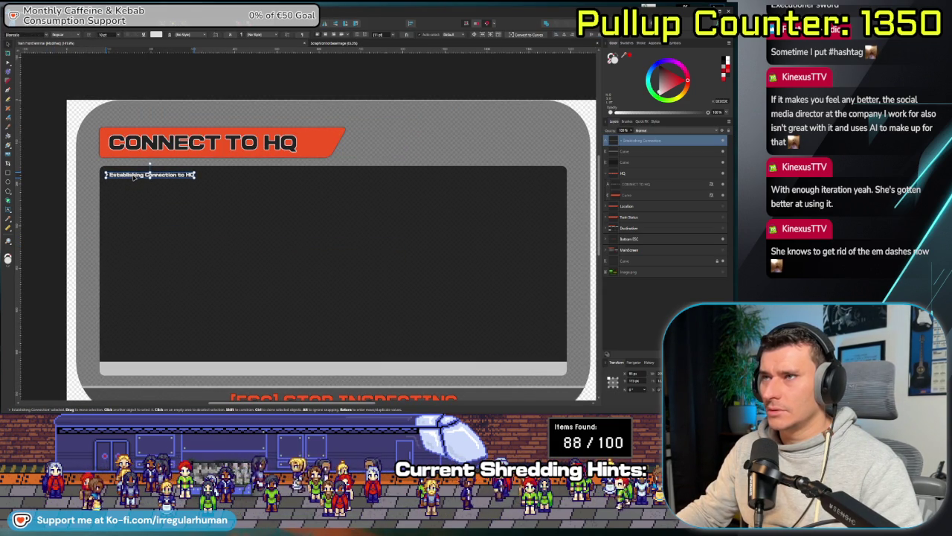
{"action": "mouse_move", "coordinate": [130, 255]}
{"action": "left_mouse_down"}
{"action": "mouse_move", "coordinate": [152, 254]}
{"action": "mouse_move", "coordinate": [173, 227]}
{"action": "left_mouse_up"}
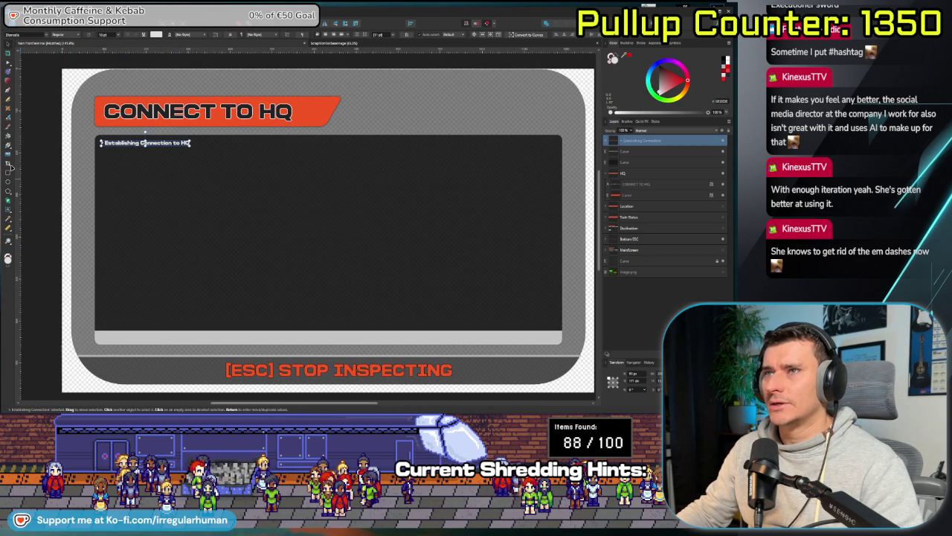
{"action": "left_click_drag", "start_coordinate": [60, 227], "coordinate": [81, 226]}
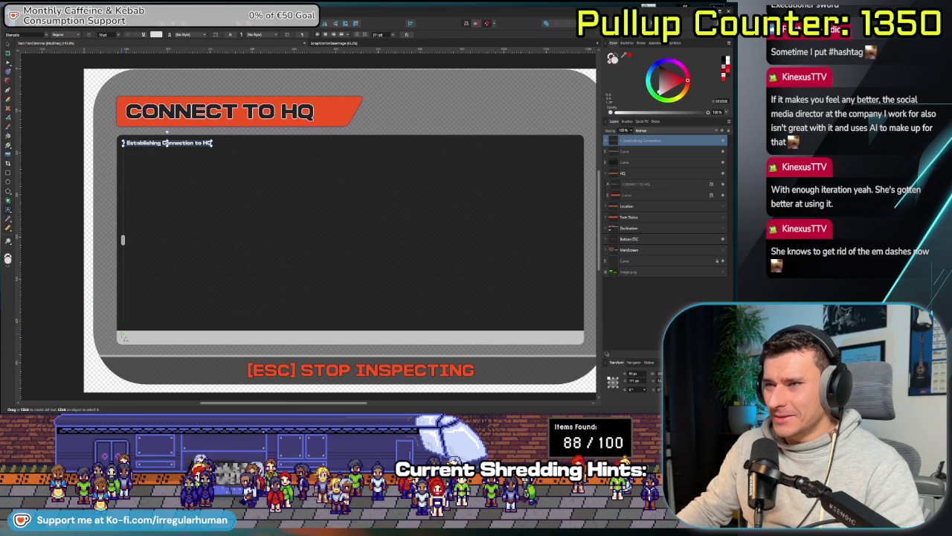
- Start a new text object at the bottom bar's left end
{"action": "left_click", "coordinate": [125, 339]}
{"action": "key", "text": "Escape"}
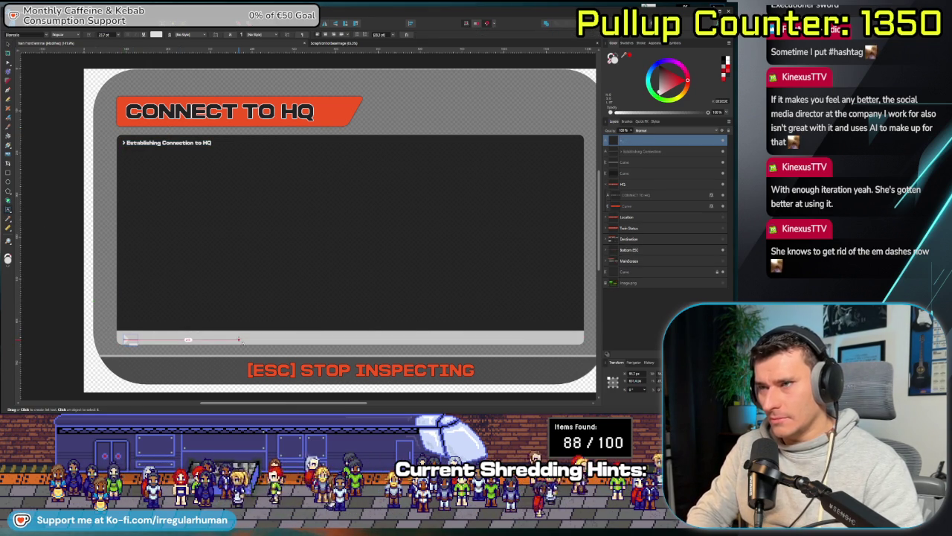
{"action": "key", "text": "Escape"}
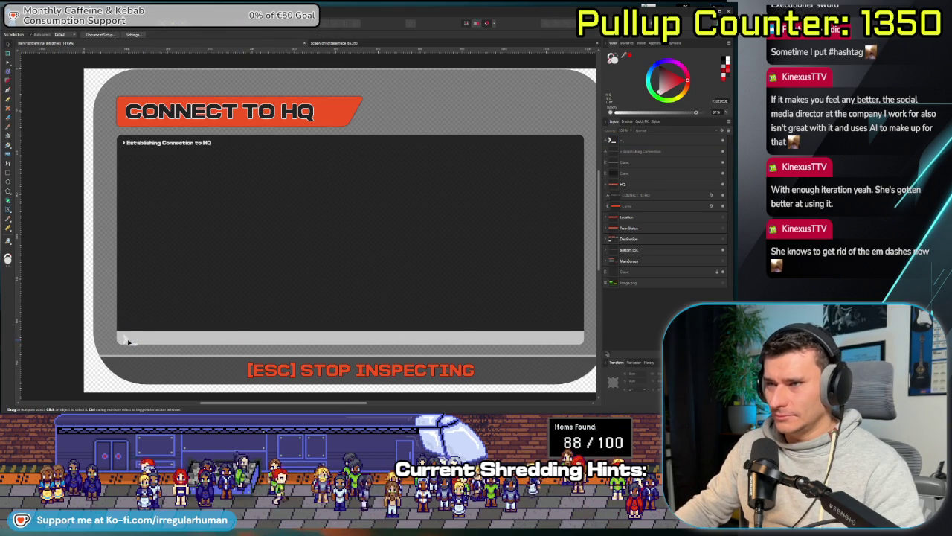
- Resize the >_ prompt text on the bottom bar down to 22 pt
{"action": "left_click", "coordinate": [125, 337]}
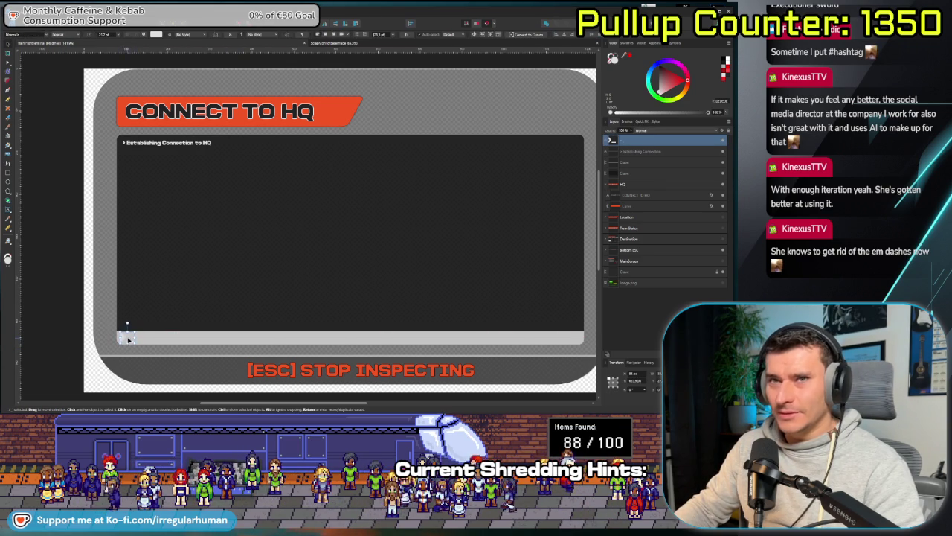
{"action": "scroll", "coordinate": [128, 338], "scroll_direction": "up", "scroll_amount": 3}
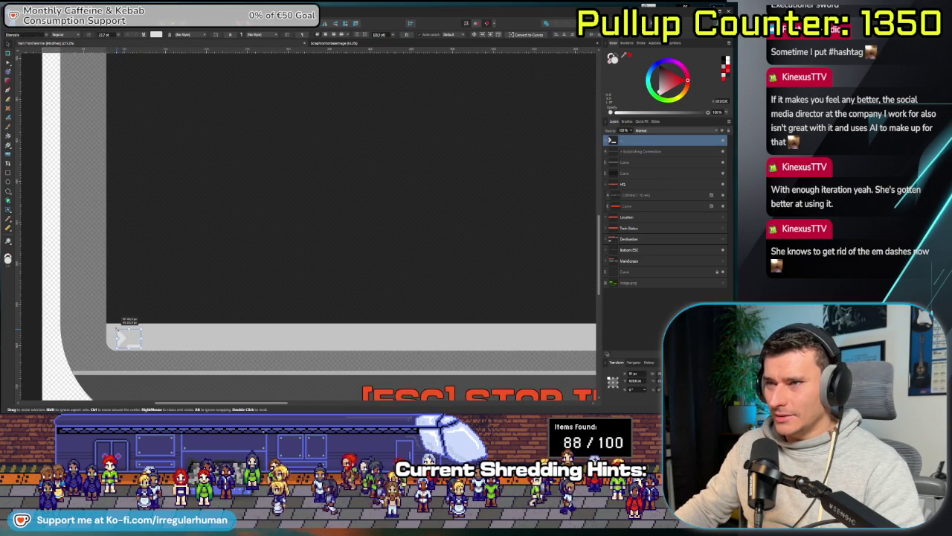
{"action": "left_click_drag", "start_coordinate": [128, 331], "coordinate": [127, 344]}
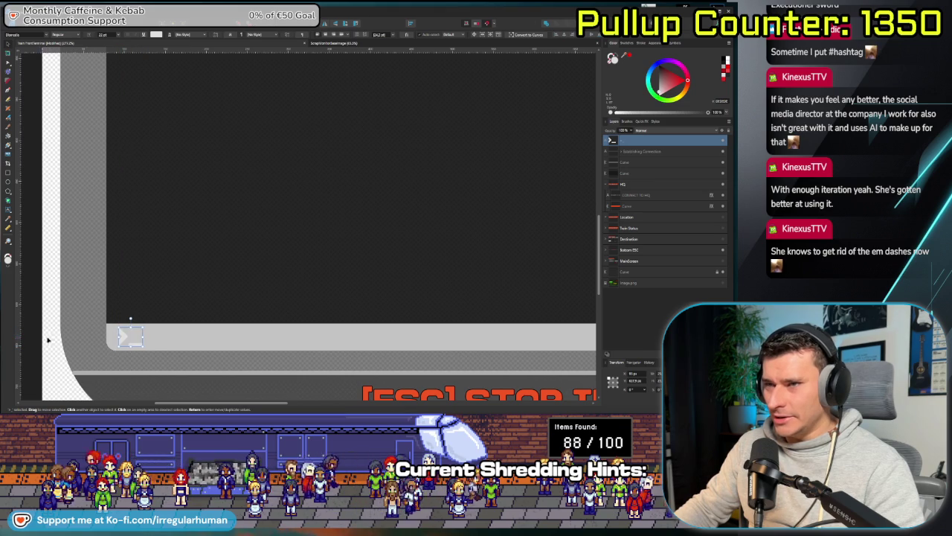
{"action": "key", "text": "Escape"}
{"action": "scroll", "coordinate": [69, 350], "scroll_direction": "down", "scroll_amount": 3}
{"action": "scroll", "coordinate": [69, 350], "scroll_direction": "down", "scroll_amount": 2}
{"action": "scroll", "coordinate": [83, 353], "scroll_direction": "up", "scroll_amount": 5}
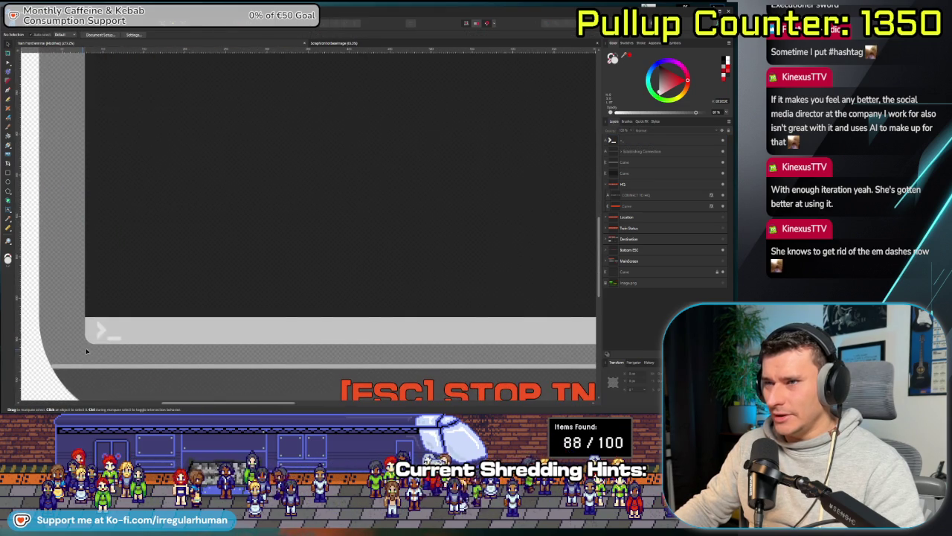
- Nudge the >_ prompt rightward to sit near the bottom bar's left end
{"action": "left_click", "coordinate": [104, 332]}
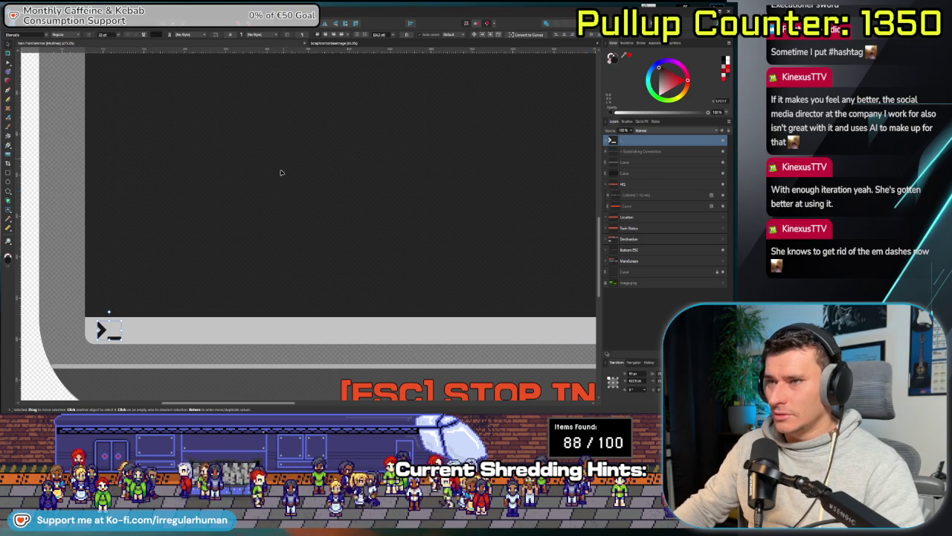
{"action": "scroll", "coordinate": [267, 193], "scroll_direction": "down", "scroll_amount": 2}
{"action": "left_click", "coordinate": [132, 267]}
{"action": "scroll", "coordinate": [133, 267], "scroll_direction": "down", "scroll_amount": 2}
{"action": "scroll", "coordinate": [135, 276], "scroll_direction": "up", "scroll_amount": 1}
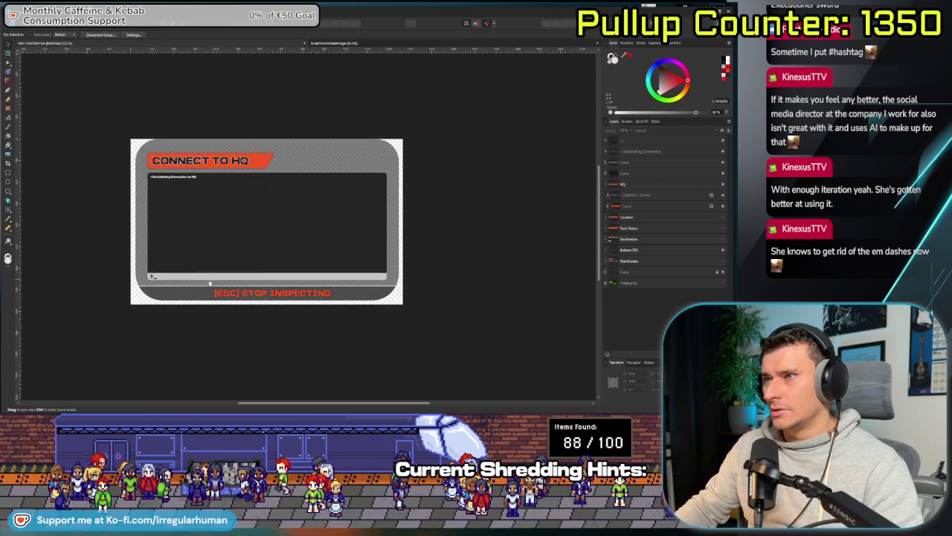
{"action": "scroll", "coordinate": [137, 283], "scroll_direction": "up", "scroll_amount": 1}
{"action": "scroll", "coordinate": [146, 298], "scroll_direction": "up", "scroll_amount": 2}
{"action": "scroll", "coordinate": [146, 299], "scroll_direction": "down", "scroll_amount": 1}
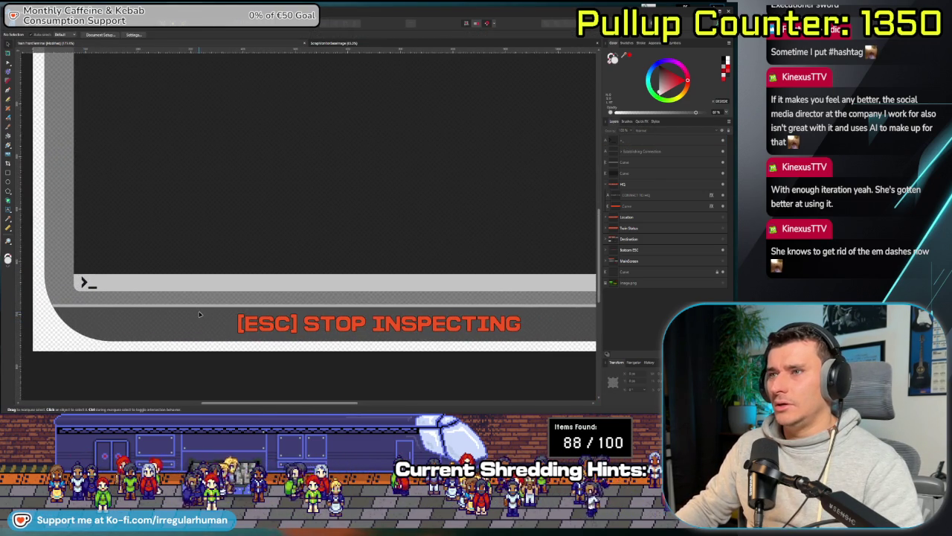
{"action": "scroll", "coordinate": [160, 312], "scroll_direction": "down", "scroll_amount": 1}
{"action": "scroll", "coordinate": [167, 320], "scroll_direction": "down", "scroll_amount": 1}
{"action": "scroll", "coordinate": [171, 321], "scroll_direction": "up", "scroll_amount": 1}
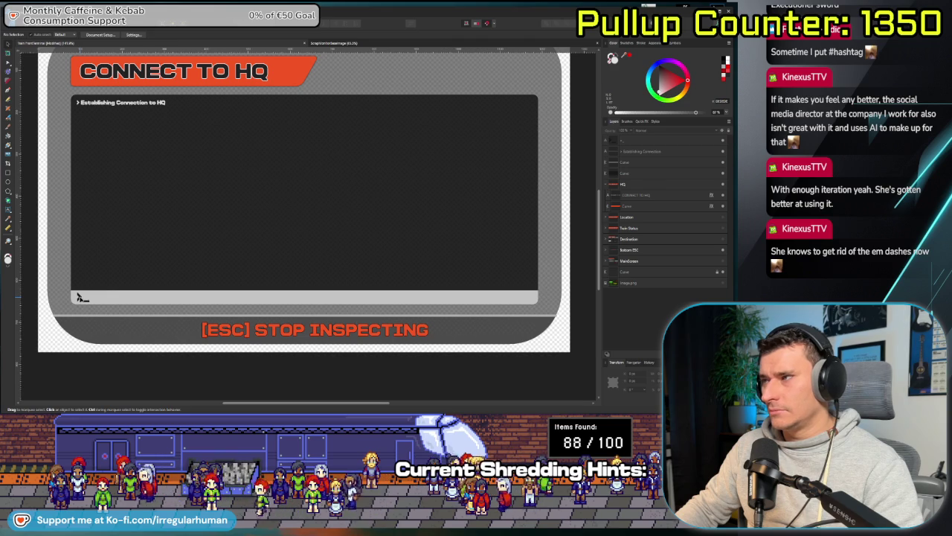
{"action": "left_click_drag", "start_coordinate": [87, 299], "coordinate": [159, 297]}
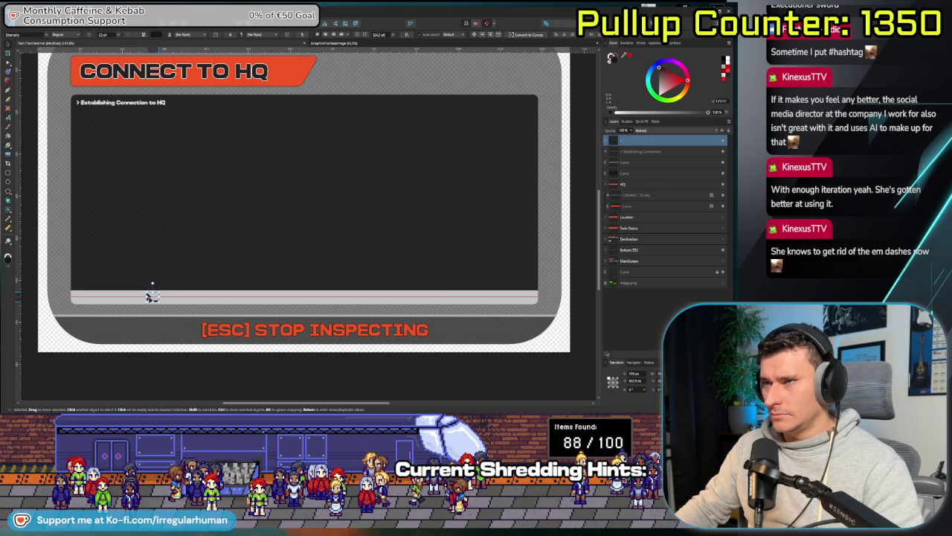
- Duplicate the bottom bar into a small left box coloured translucent dark grey
{"action": "left_click", "coordinate": [253, 300]}
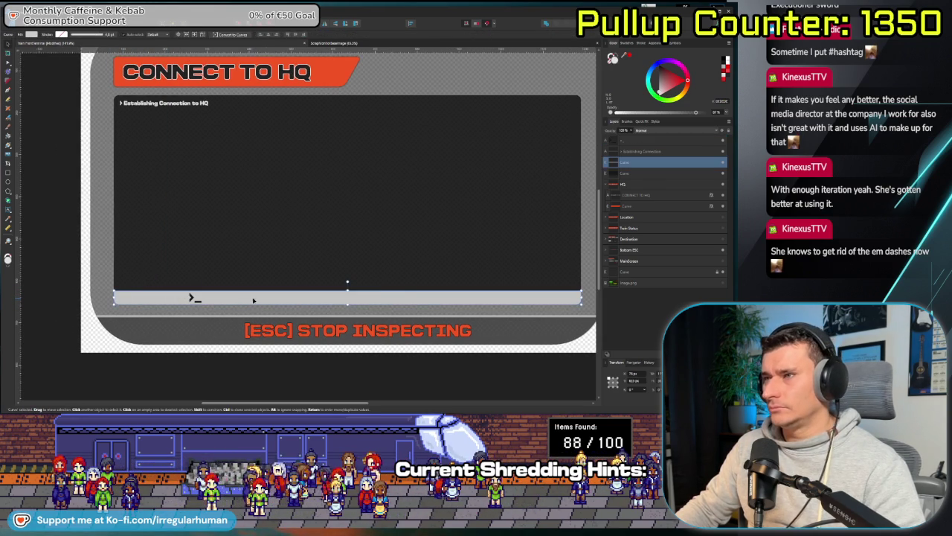
{"action": "key", "text": "ctrl+j"}
{"action": "left_click_drag", "start_coordinate": [192, 298], "coordinate": [191, 298]}
{"action": "key", "text": "c"}
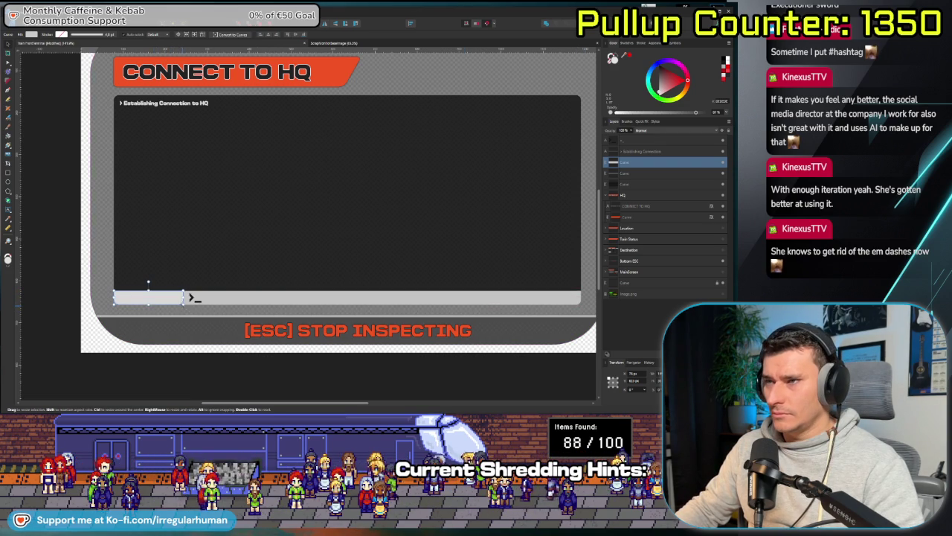
{"action": "left_click", "coordinate": [193, 329]}
{"action": "left_click", "coordinate": [186, 297]}
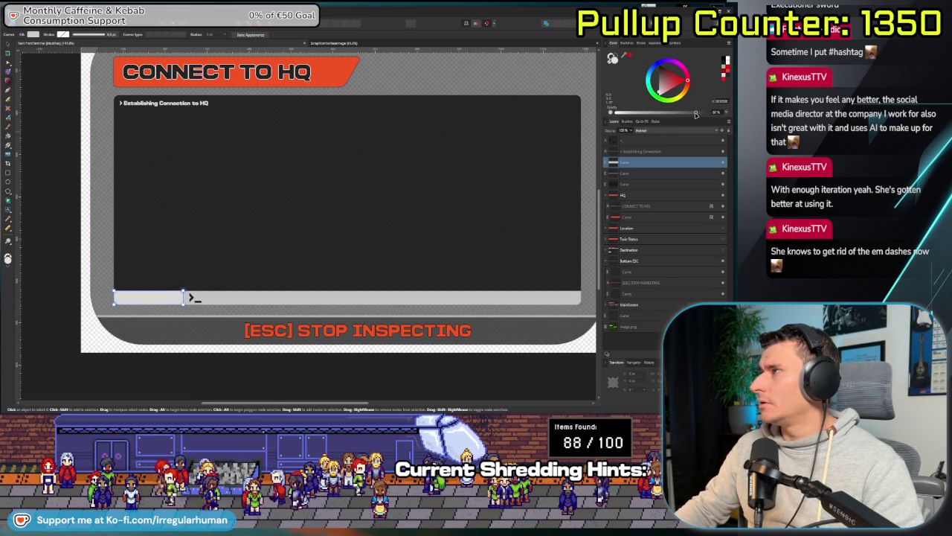
{"action": "left_click", "coordinate": [657, 72]}
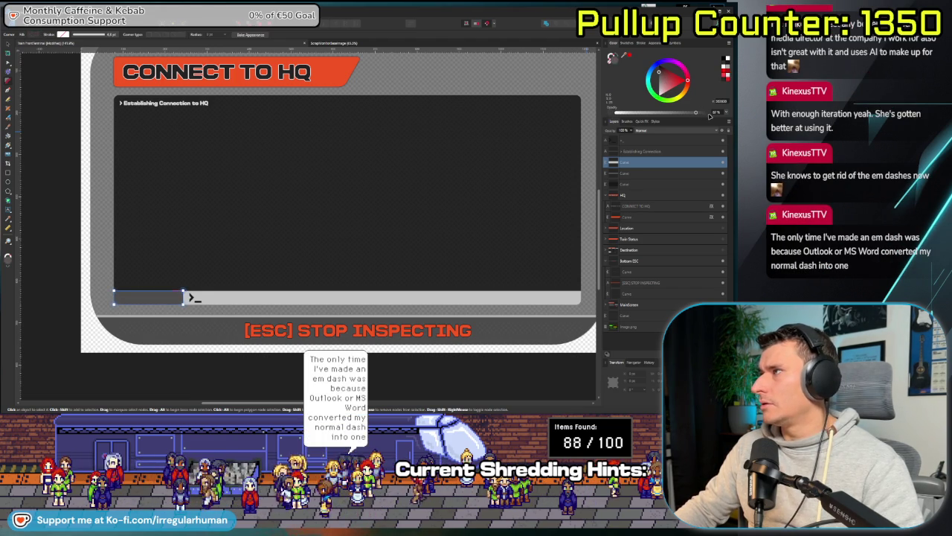
{"action": "left_click_drag", "start_coordinate": [695, 113], "coordinate": [680, 114]}
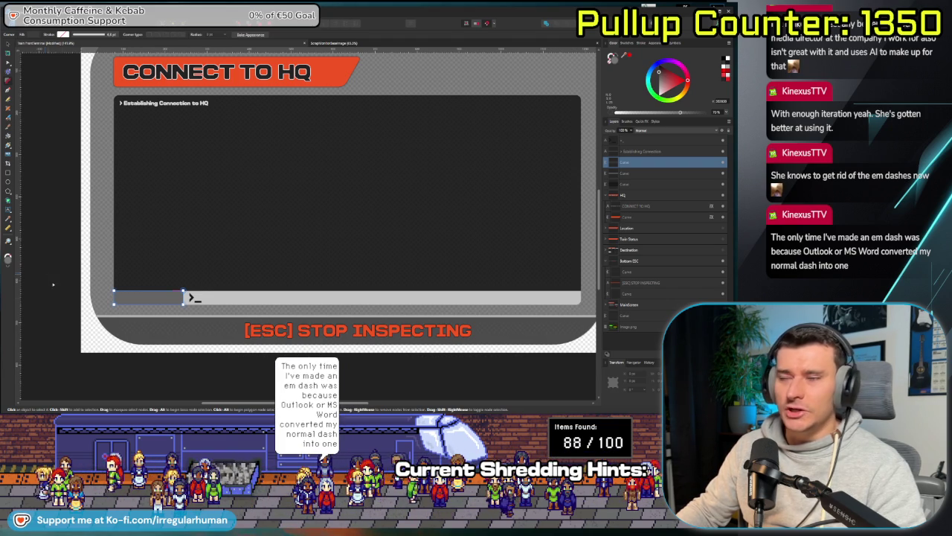
{"action": "left_click", "coordinate": [53, 351]}
- Duplicate the >_ prompt text and move the copy to the bar's left end
{"action": "scroll", "coordinate": [53, 351], "scroll_direction": "down", "scroll_amount": 2}
{"action": "scroll", "coordinate": [90, 335], "scroll_direction": "down", "scroll_amount": 2}
{"action": "scroll", "coordinate": [127, 323], "scroll_direction": "up", "scroll_amount": 3}
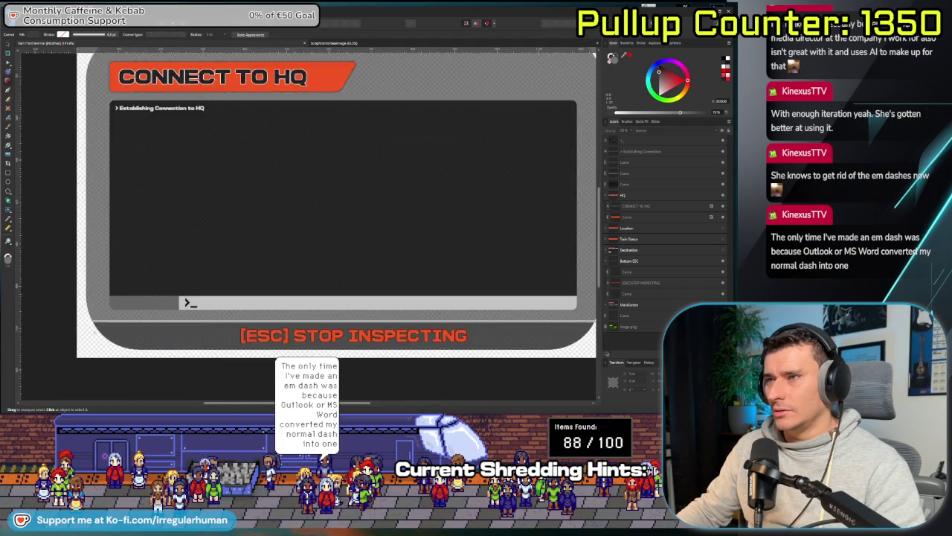
{"action": "scroll", "coordinate": [147, 316], "scroll_direction": "down", "scroll_amount": 1}
{"action": "scroll", "coordinate": [147, 316], "scroll_direction": "up", "scroll_amount": 1}
{"action": "scroll", "coordinate": [171, 312], "scroll_direction": "up", "scroll_amount": 3}
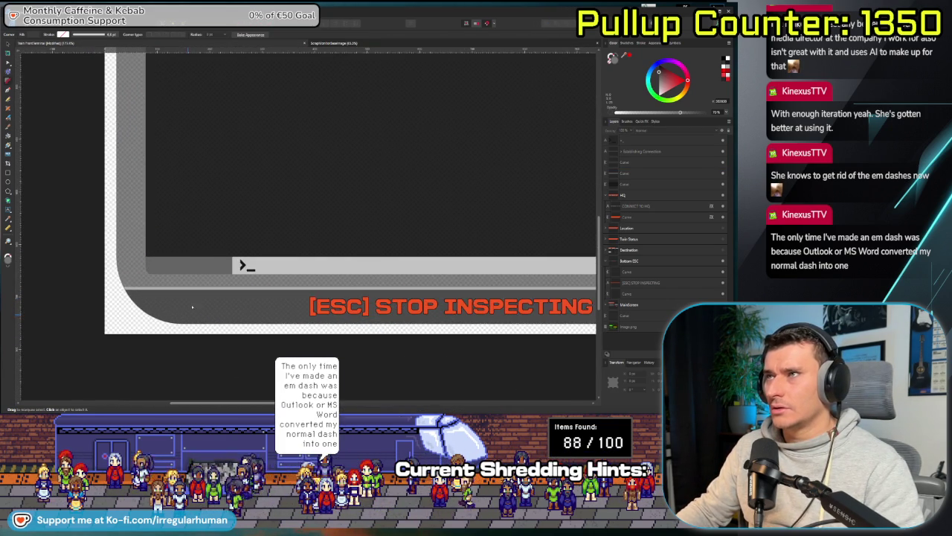
{"action": "scroll", "coordinate": [187, 311], "scroll_direction": "up", "scroll_amount": 1}
{"action": "left_click_drag", "start_coordinate": [187, 311], "coordinate": [182, 344]}
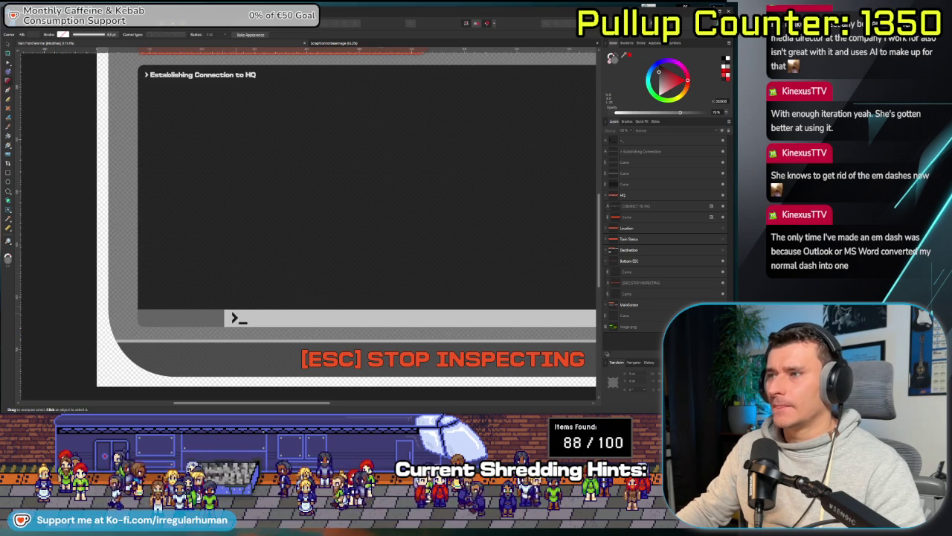
{"action": "left_click", "coordinate": [181, 343]}
{"action": "key", "text": "ctrl+j"}
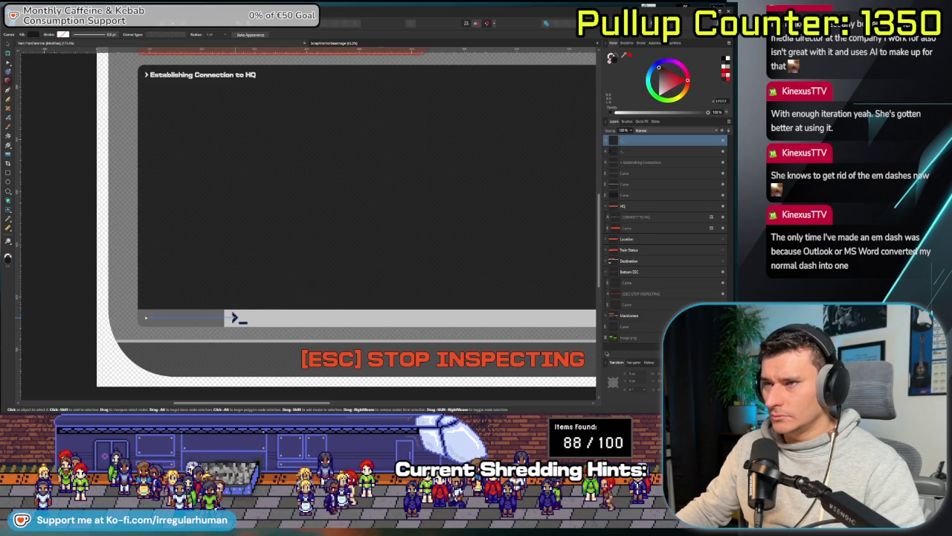
{"action": "left_click", "coordinate": [234, 317]}
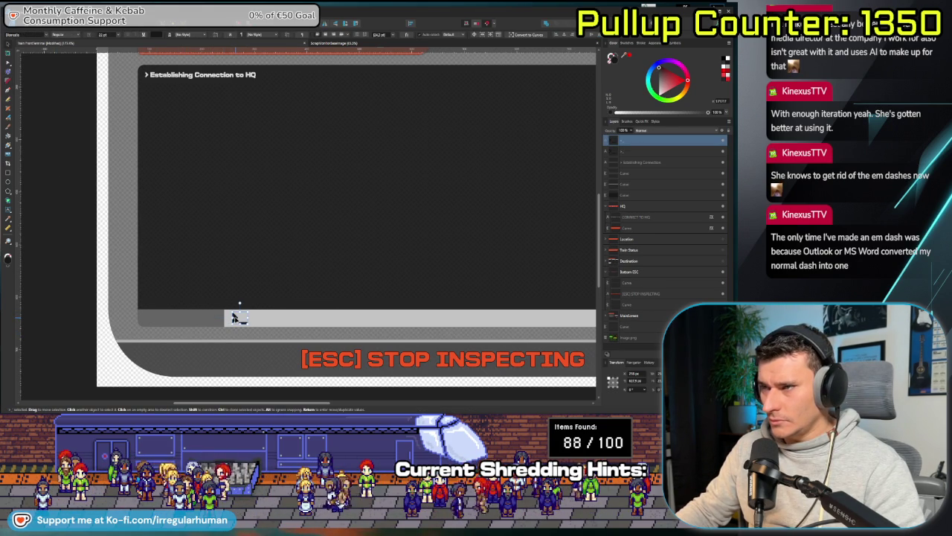
{"action": "left_click_drag", "start_coordinate": [192, 319], "coordinate": [136, 318]}
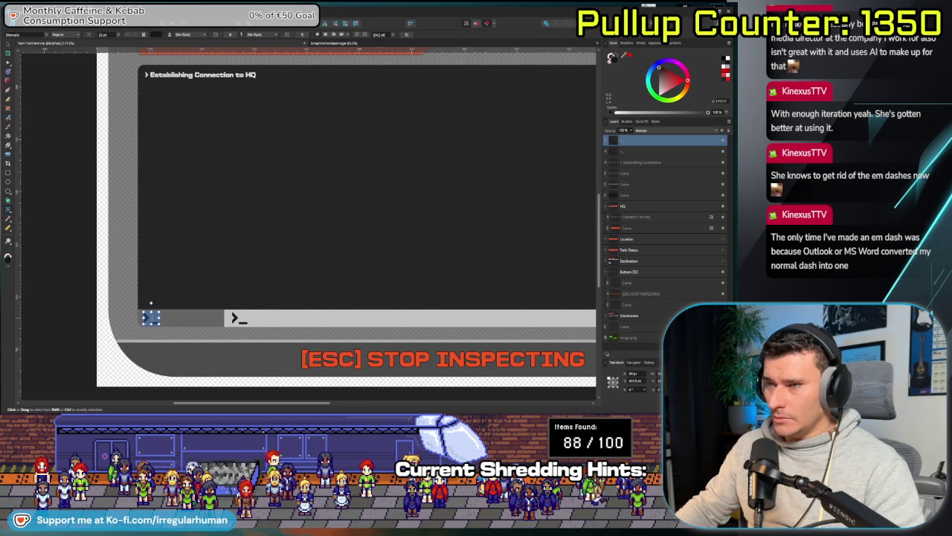
- Retype the copied text as 'Send Message:' and reduce its font size two steps
{"action": "type", "text": "ER MESSAGE:"}
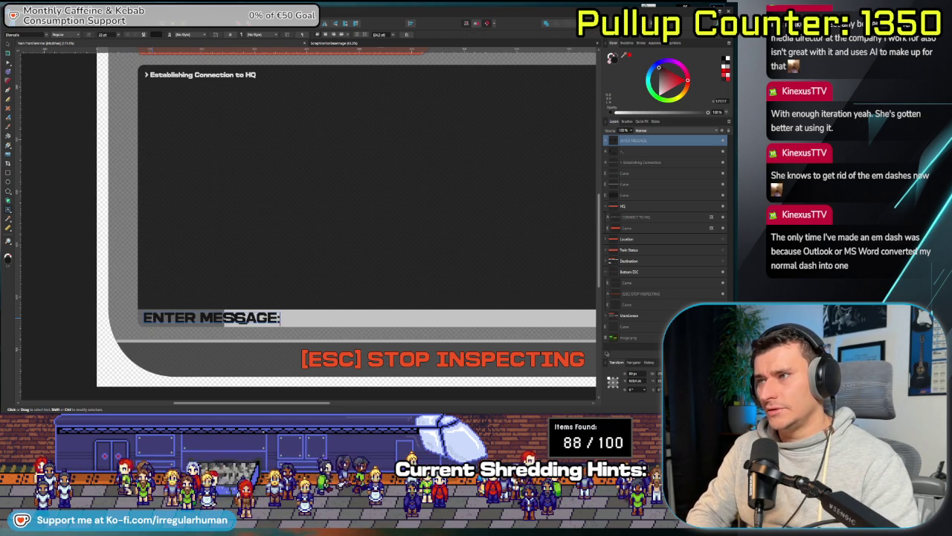
{"action": "key", "text": "Escape"}
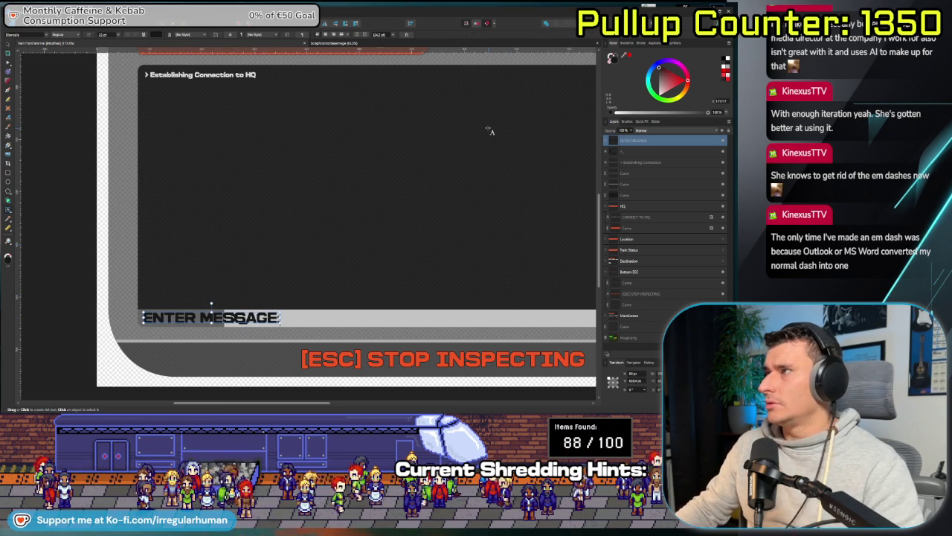
{"action": "key", "text": "ctrl+z"}
{"action": "key", "text": "ctrl+z"}
{"action": "key", "text": "ctrl+z"}
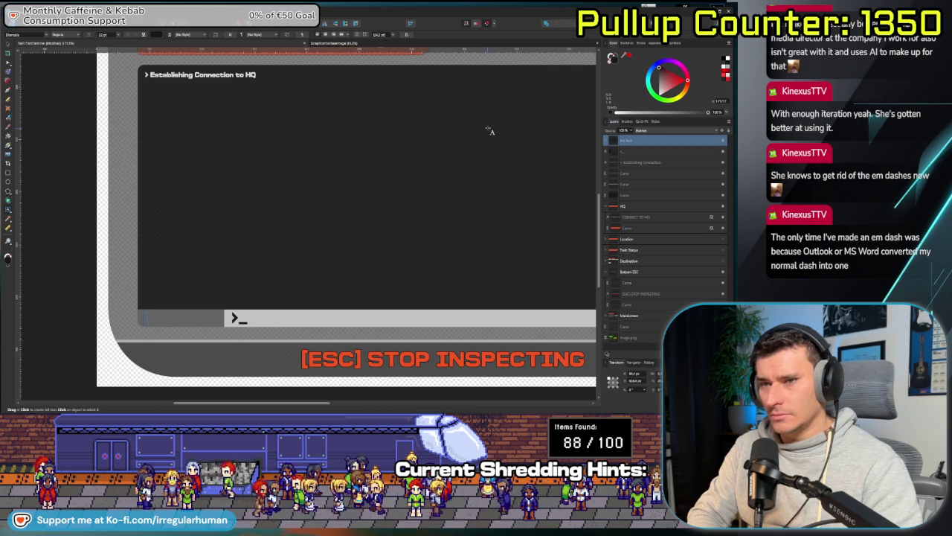
{"action": "type", "text": "Se"}
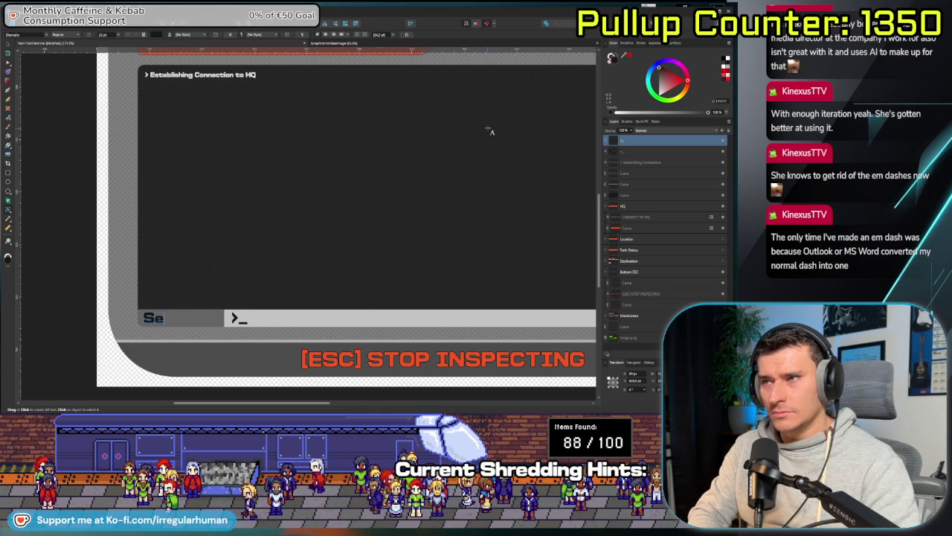
{"action": "type", "text": "nd Message:"}
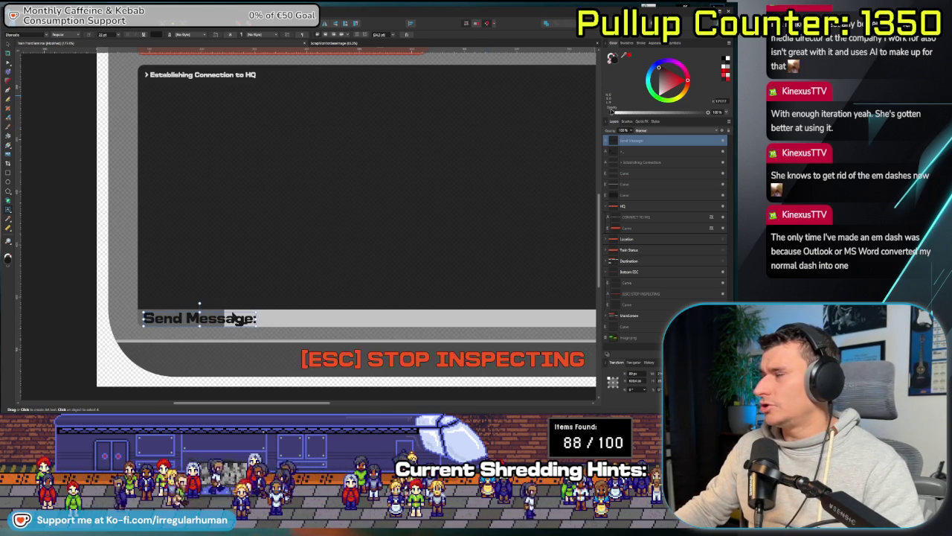
{"action": "key", "text": "ctrl+a"}
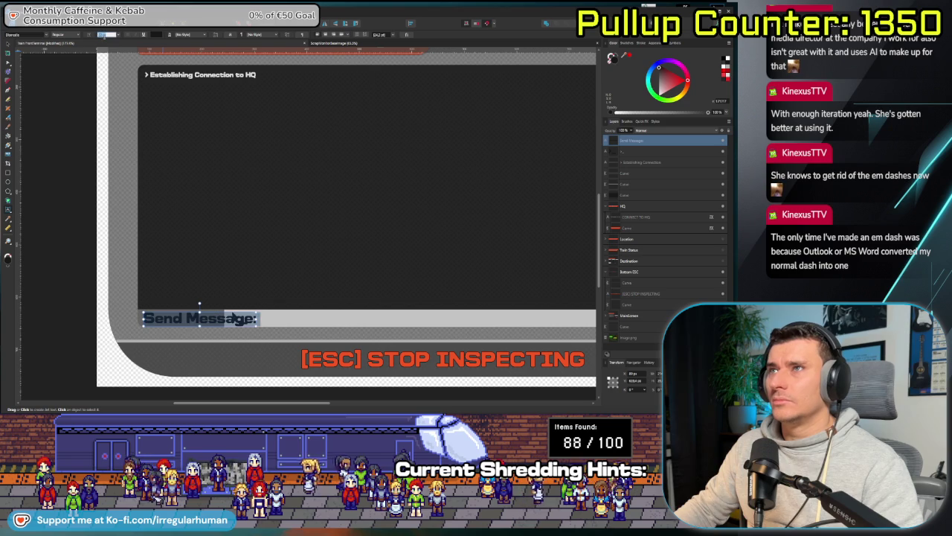
{"action": "key", "text": "ctrl+shift+comma"}
{"action": "key", "text": "ctrl+shift+comma"}
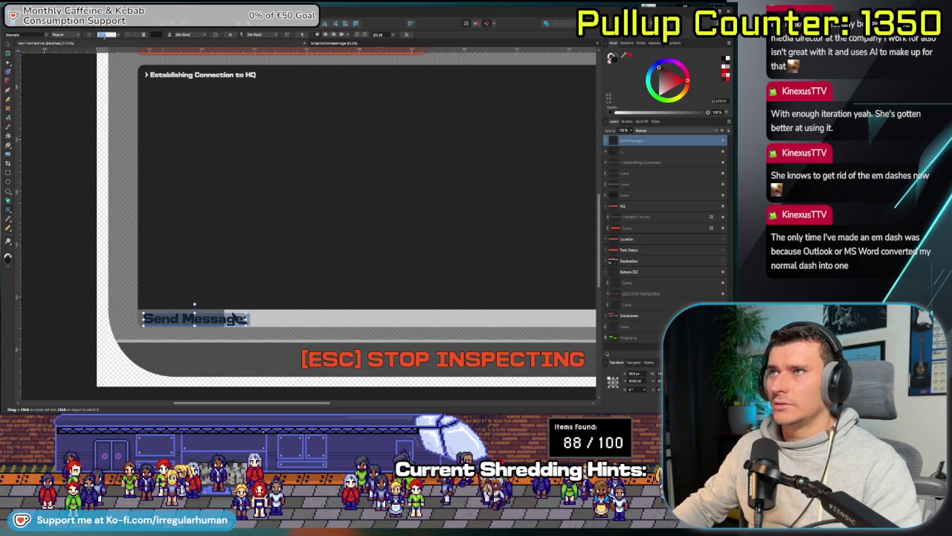
{"action": "key", "text": "ctrl+shift+comma"}
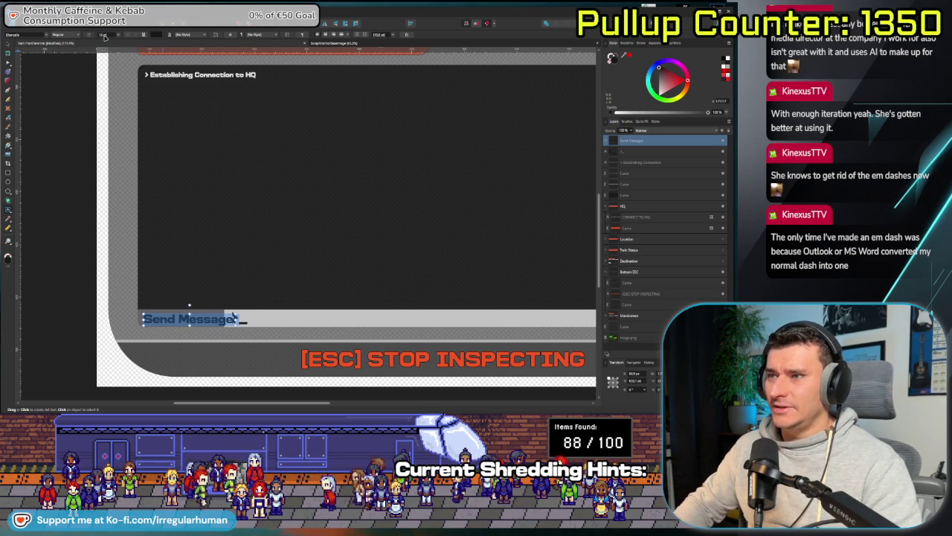
{"action": "key", "text": "Escape"}
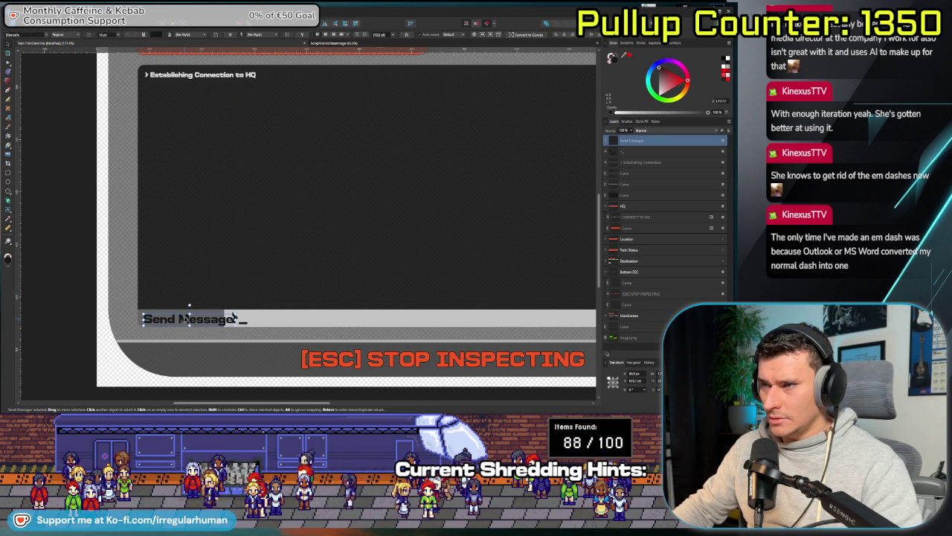
- Position the 'Send Message:' label in the dark left box, ahead of the >_ prompt
{"action": "left_click_drag", "start_coordinate": [186, 319], "coordinate": [186, 316]}
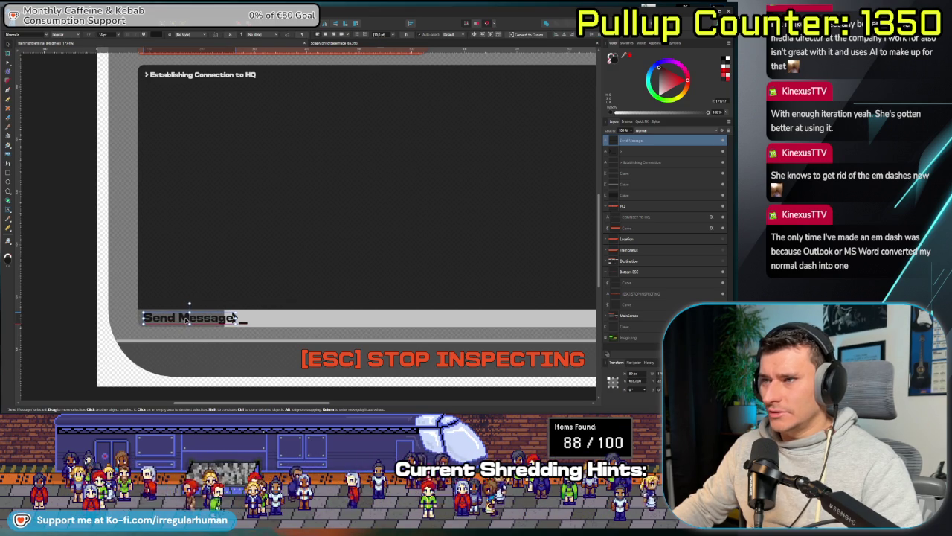
{"action": "key", "text": "Down"}
{"action": "left_click", "coordinate": [233, 317]}
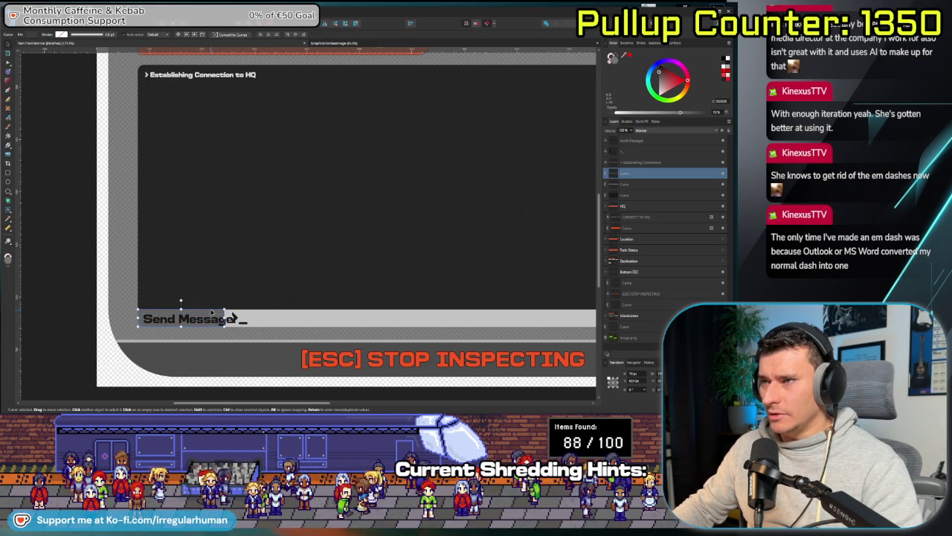
{"action": "left_click", "coordinate": [236, 317]}
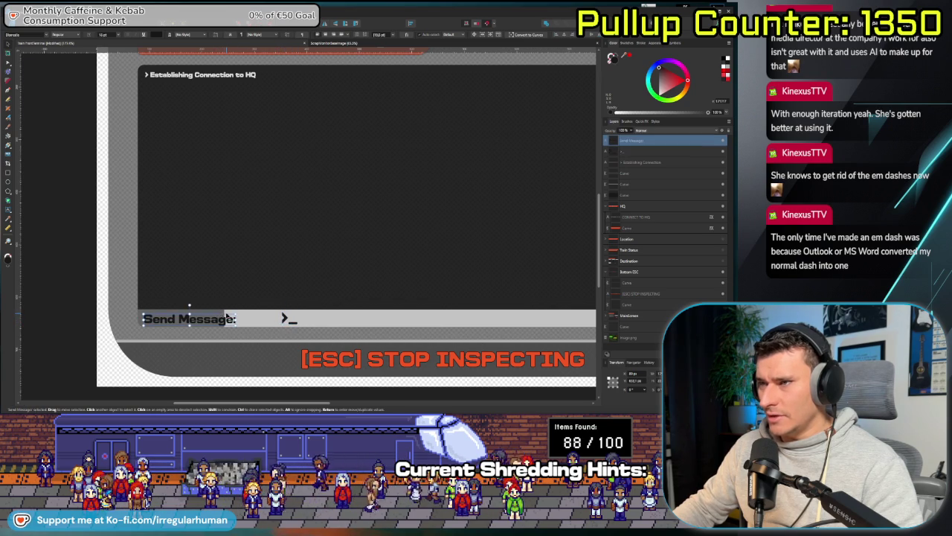
{"action": "left_click", "coordinate": [223, 318]}
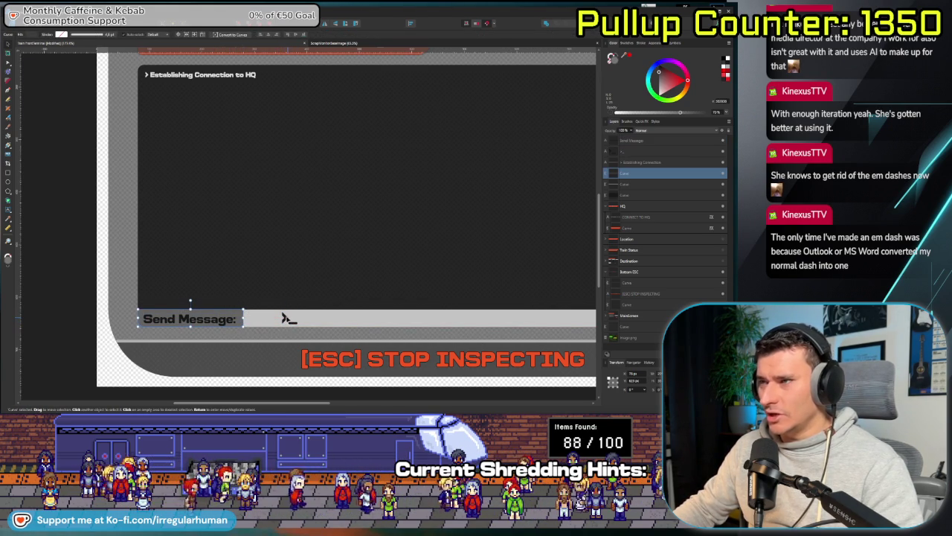
{"action": "left_click", "coordinate": [272, 318]}
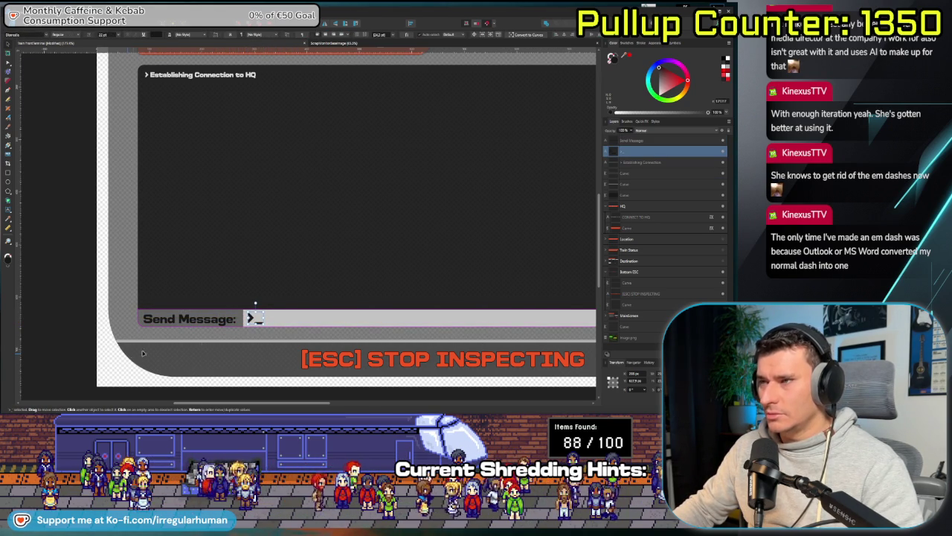
{"action": "key", "text": "t"}
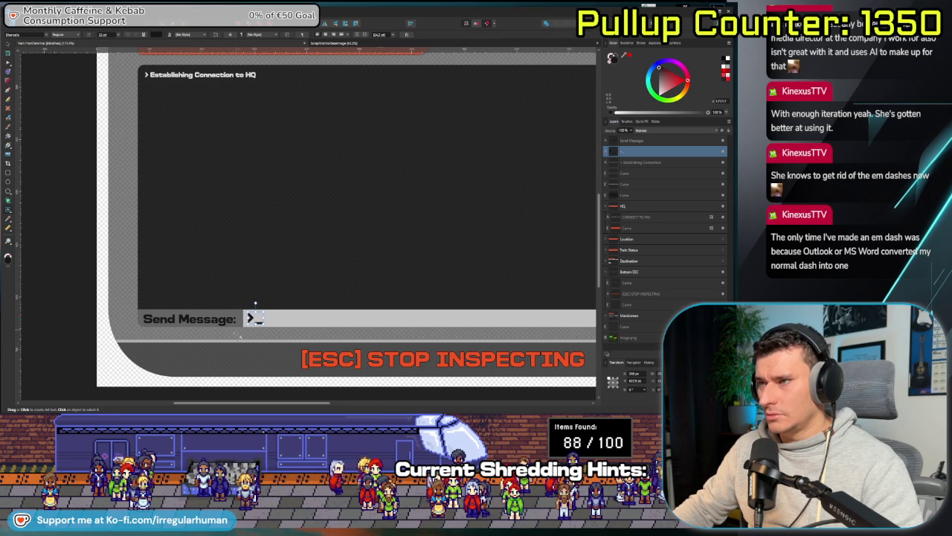
{"action": "key", "text": "v"}
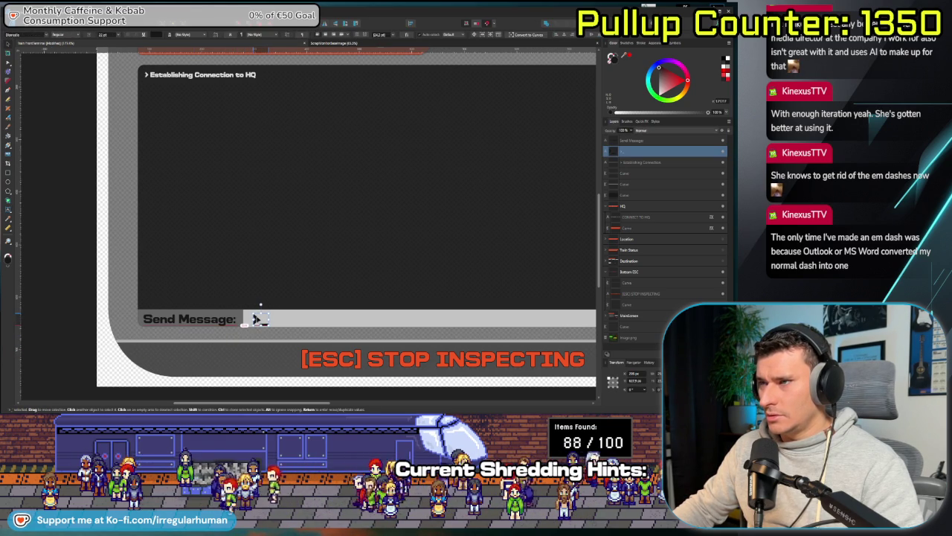
{"action": "left_click", "coordinate": [190, 316]}
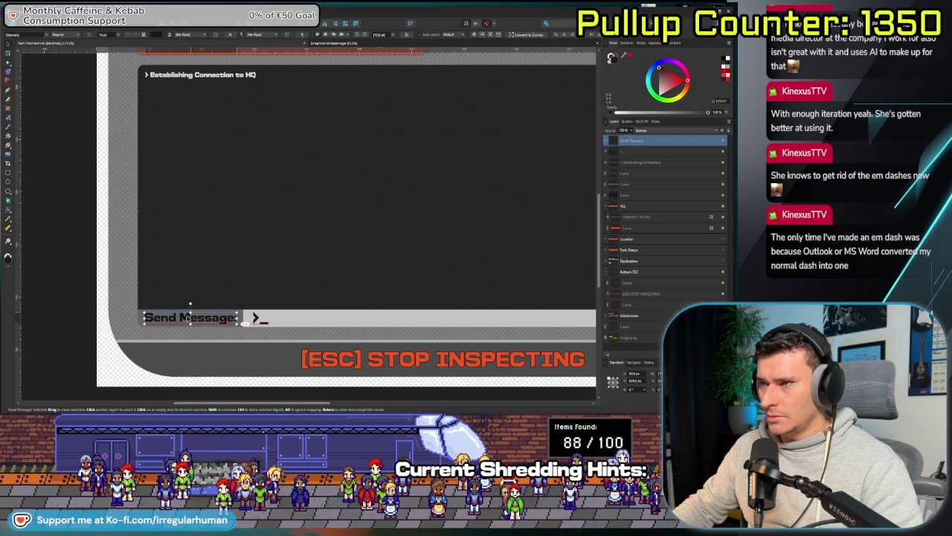
{"action": "left_click", "coordinate": [91, 323]}
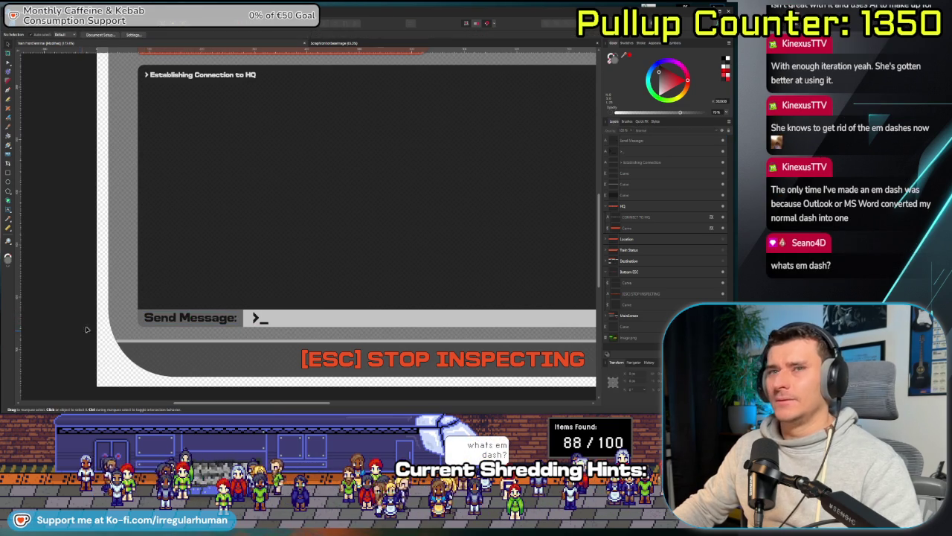
{"action": "scroll", "coordinate": [92, 324], "scroll_direction": "down", "scroll_amount": 1}
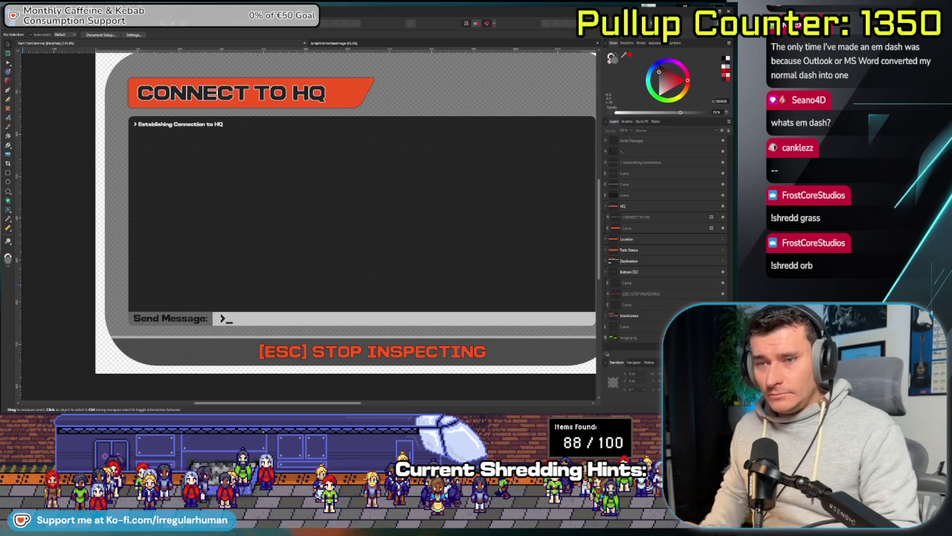
{"action": "left_click", "coordinate": [223, 318]}
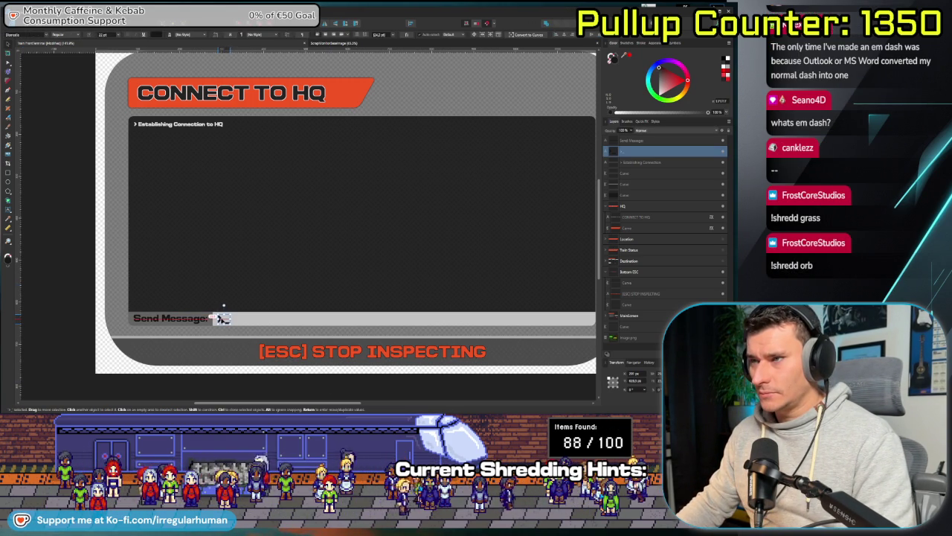
- Duplicate the status line just below it and clear its words, leaving '> ...'
{"action": "left_click", "coordinate": [102, 364]}
{"action": "scroll", "coordinate": [189, 345], "scroll_direction": "down", "scroll_amount": 1}
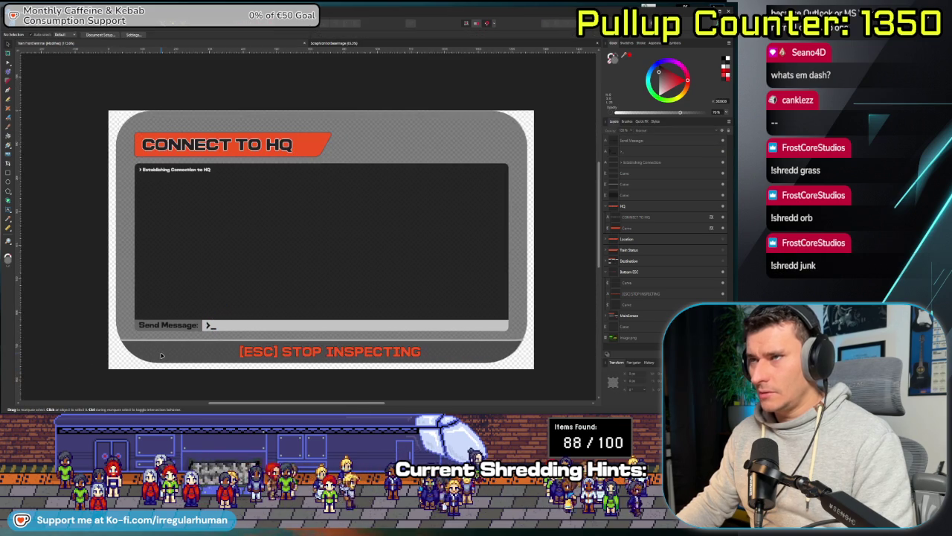
{"action": "scroll", "coordinate": [240, 327], "scroll_direction": "right", "scroll_amount": 2}
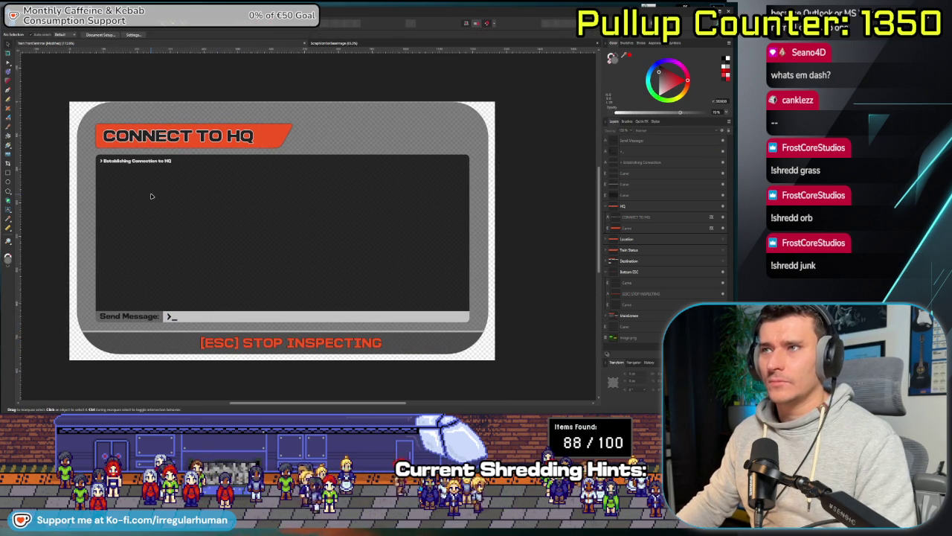
{"action": "scroll", "coordinate": [151, 196], "scroll_direction": "up", "scroll_amount": 2}
{"action": "left_click_drag", "start_coordinate": [118, 144], "coordinate": [119, 152]}
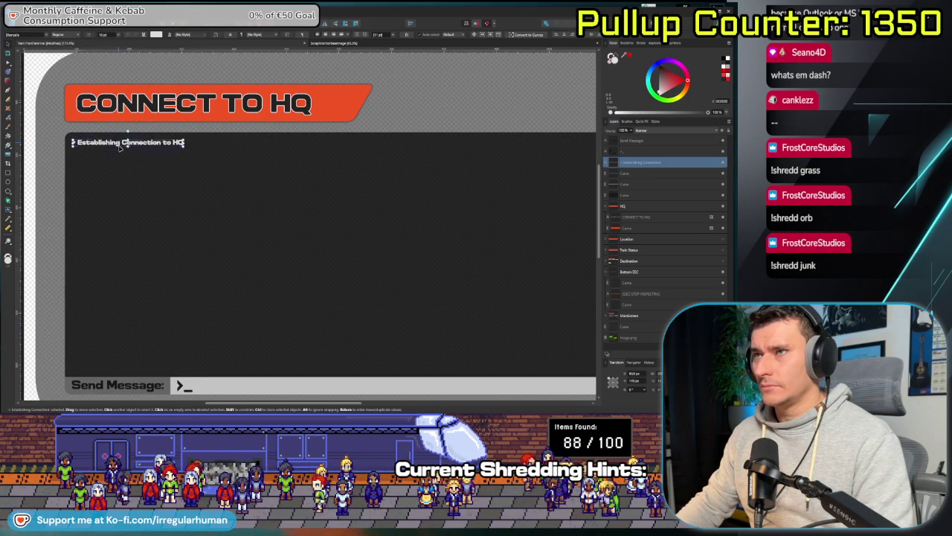
{"action": "double_click", "coordinate": [118, 152]}
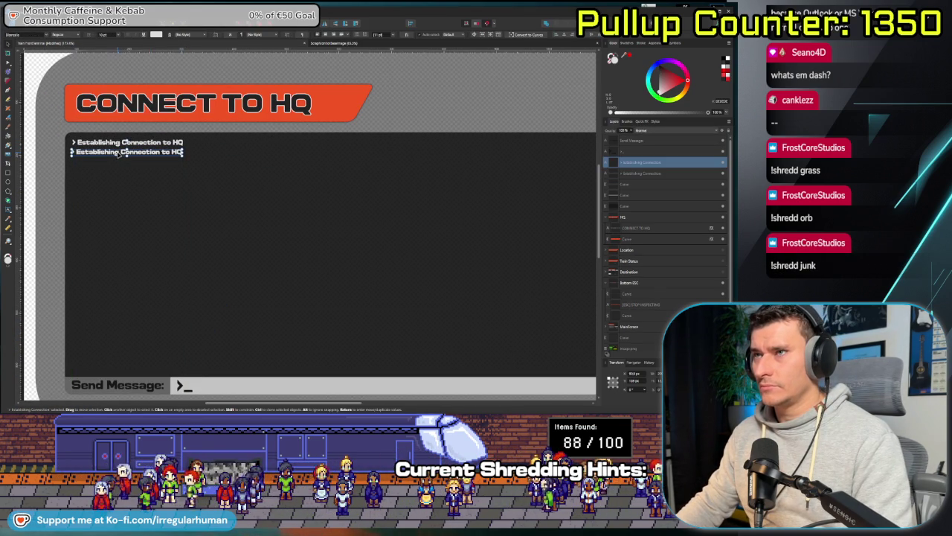
{"action": "left_click", "coordinate": [123, 152]}
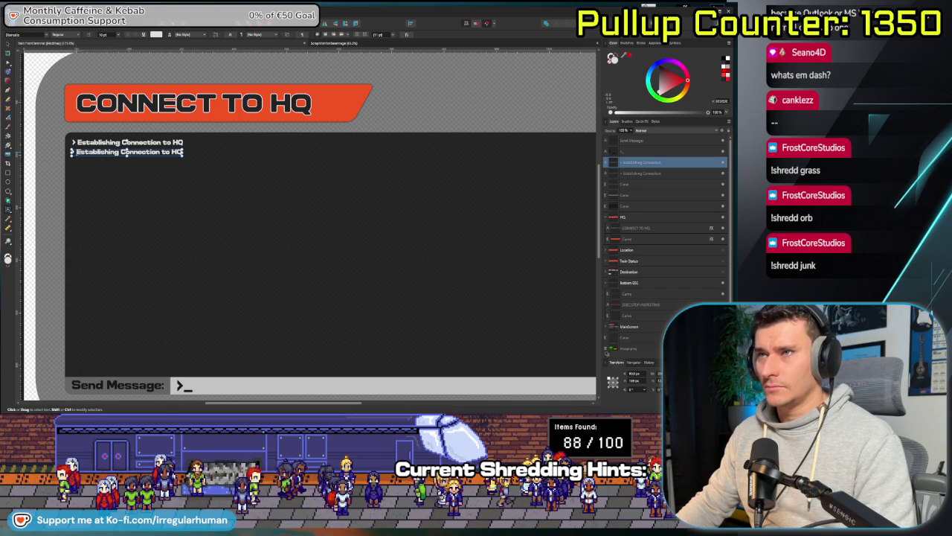
{"action": "key", "text": "BackSpace"}
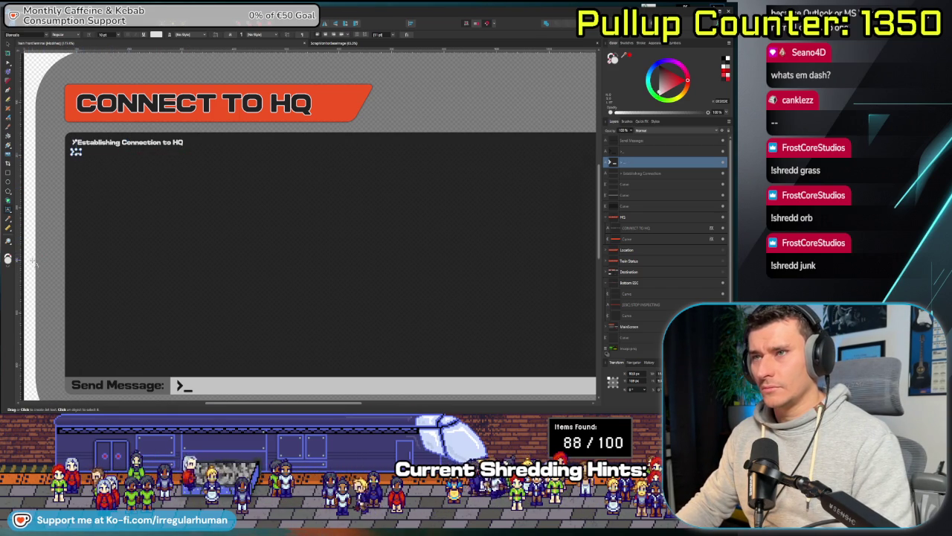
{"action": "scroll", "coordinate": [33, 260], "scroll_direction": "down", "scroll_amount": 1}
{"action": "key", "text": "Escape"}
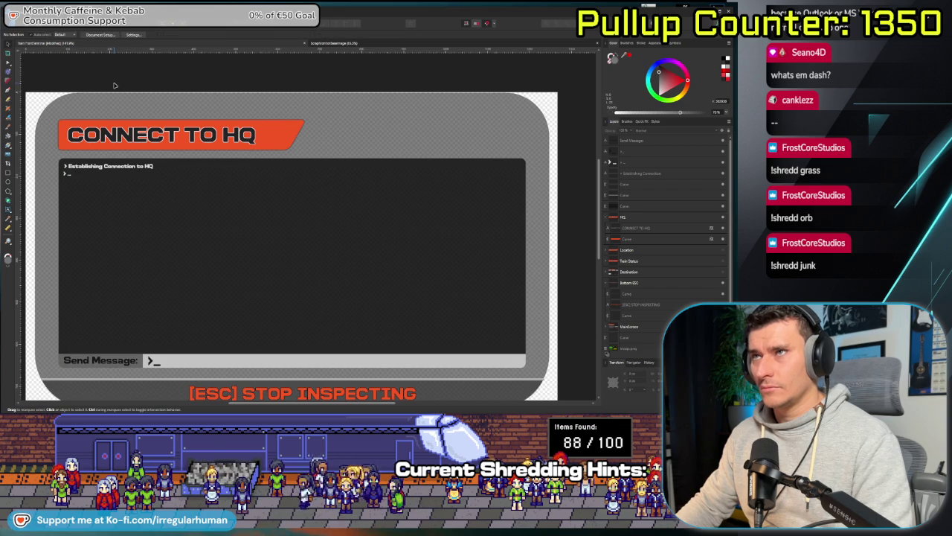
- Move the '> ...' line further down beneath the status line
{"action": "scroll", "coordinate": [71, 180], "scroll_direction": "up", "scroll_amount": 2}
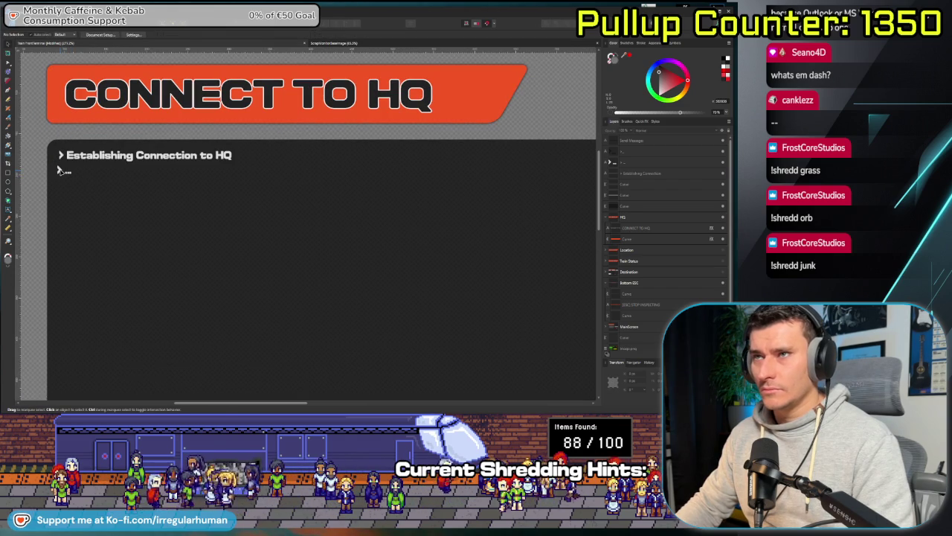
{"action": "left_click", "coordinate": [63, 169]}
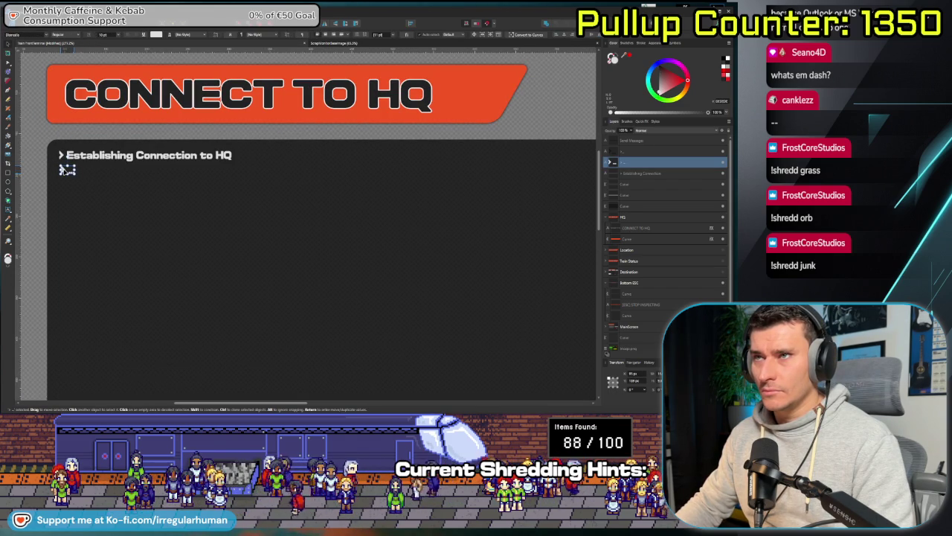
{"action": "scroll", "coordinate": [102, 197], "scroll_direction": "up", "scroll_amount": 1}
{"action": "scroll", "coordinate": [102, 198], "scroll_direction": "up", "scroll_amount": 2}
{"action": "left_click_drag", "start_coordinate": [89, 183], "coordinate": [275, 257]}
{"action": "key", "text": "v"}
{"action": "left_click", "coordinate": [83, 247]}
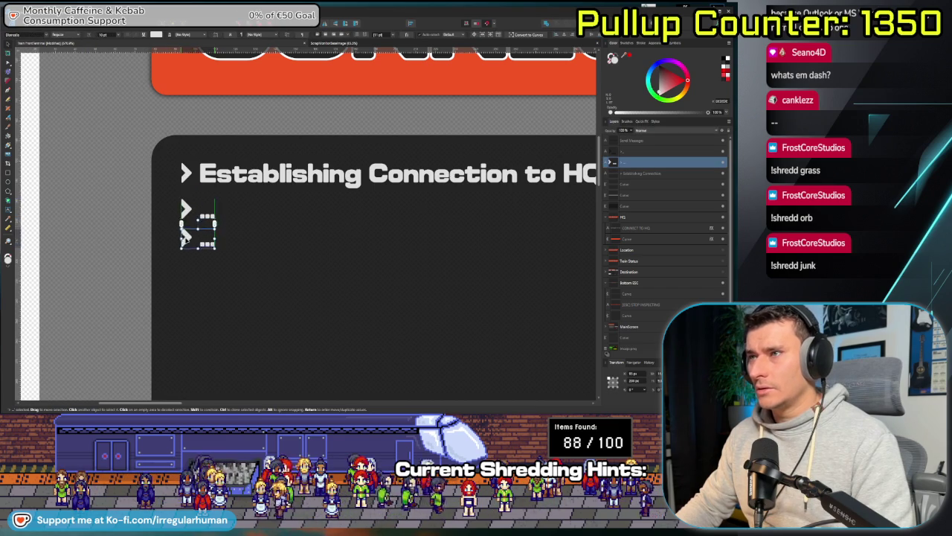
{"action": "left_click_drag", "start_coordinate": [186, 212], "coordinate": [195, 251]}
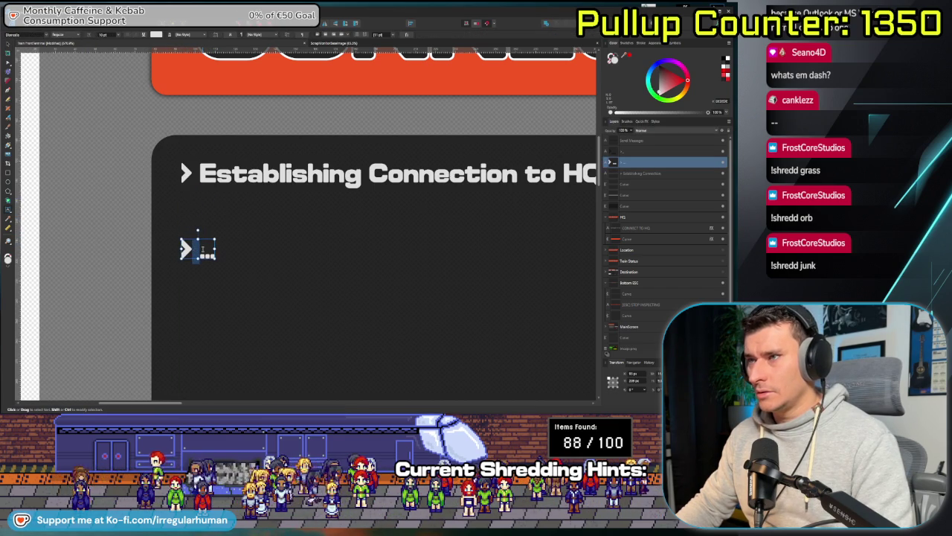
- Alt-drag a copy of the '> ...' line and place it just below the original
{"action": "double_click", "coordinate": [202, 251]}
{"action": "left_click", "coordinate": [245, 218]}
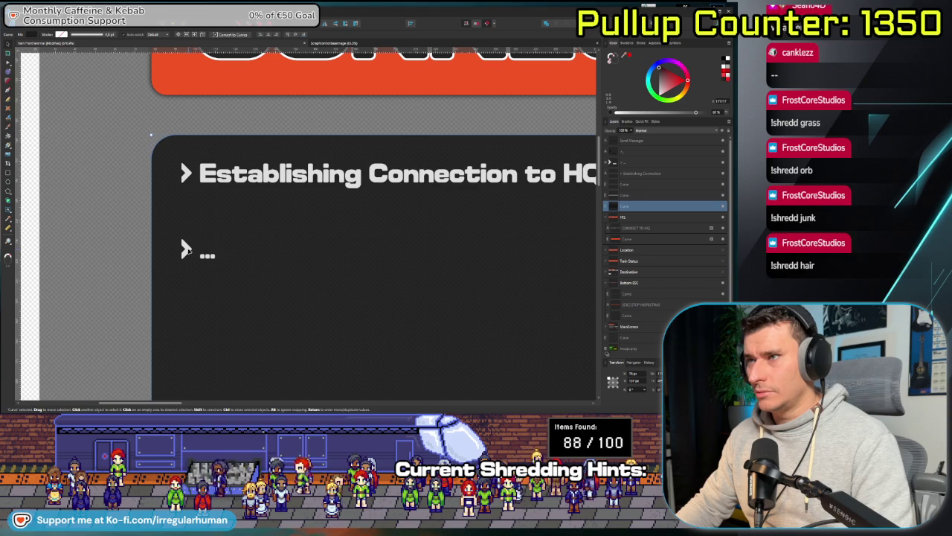
{"action": "left_click", "coordinate": [186, 251]}
{"action": "left_click_drag", "start_coordinate": [186, 250], "coordinate": [190, 230]}
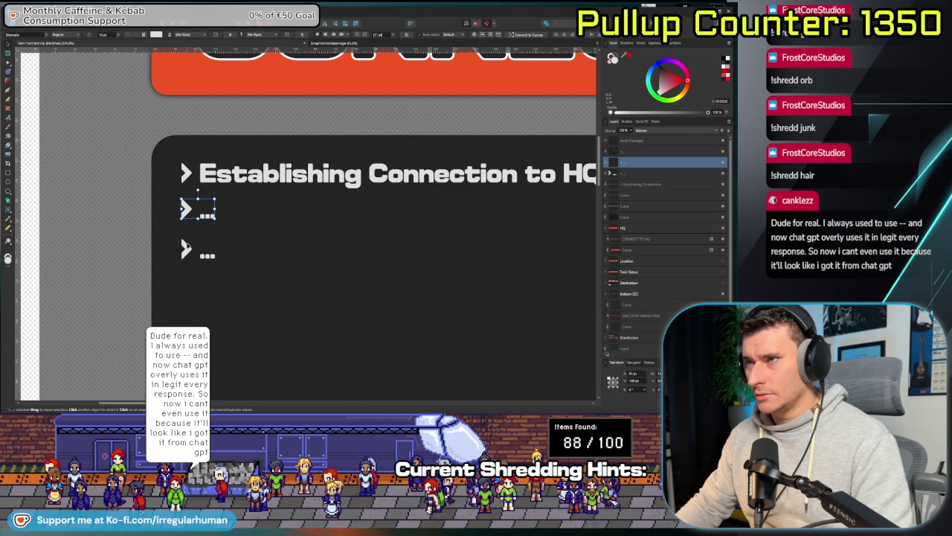
{"action": "left_click_drag", "start_coordinate": [186, 211], "coordinate": [186, 249]}
- Replace the lower '> ...' line's text with 'Failed to'
{"action": "double_click", "coordinate": [206, 252]}
{"action": "type", "text": "Faile"}
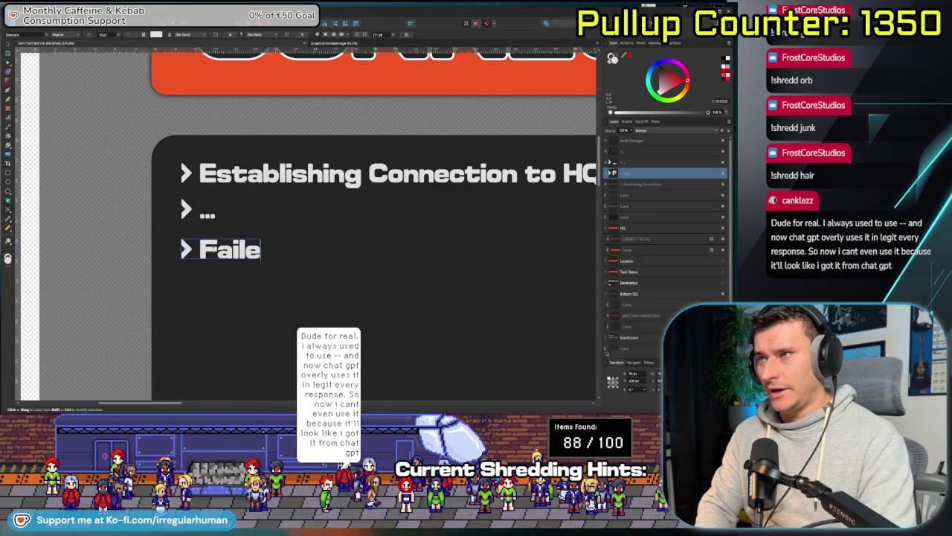
{"action": "type", "text": "d"}
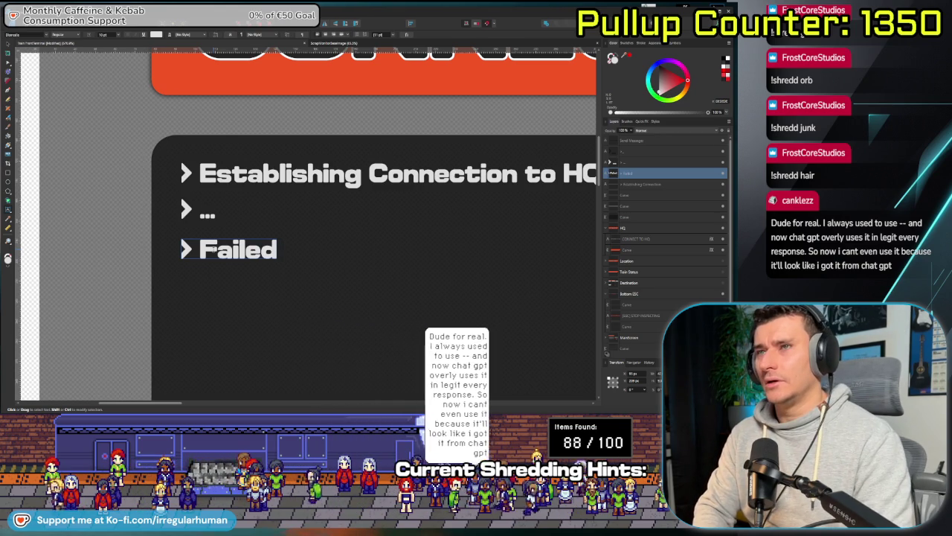
{"action": "type", "text": " to"}
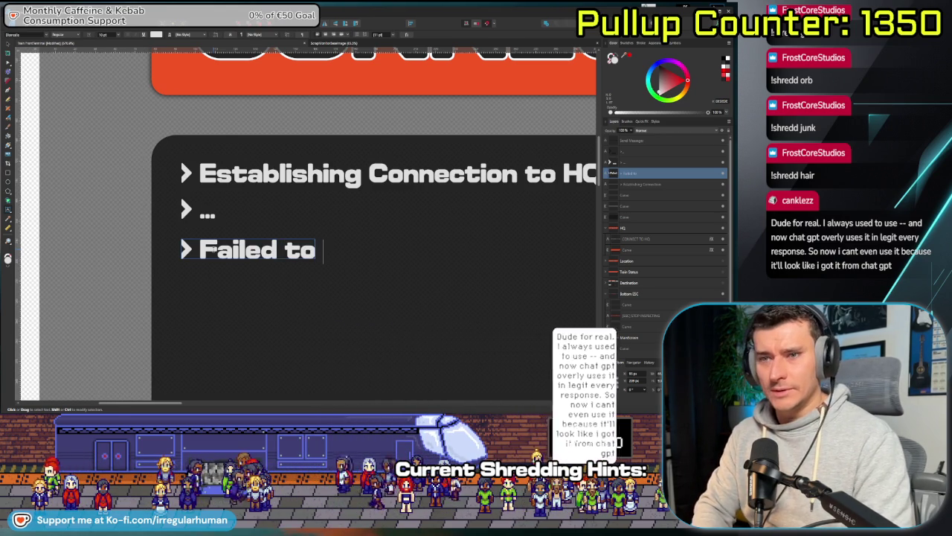
{"action": "key", "text": "Escape"}
{"action": "scroll", "coordinate": [387, 280], "scroll_direction": "down", "scroll_amount": 2}
- Extend it to 'Failed to connect to HQ. Please try again later', fixing the 'tyr' typo
{"action": "key", "text": "t"}
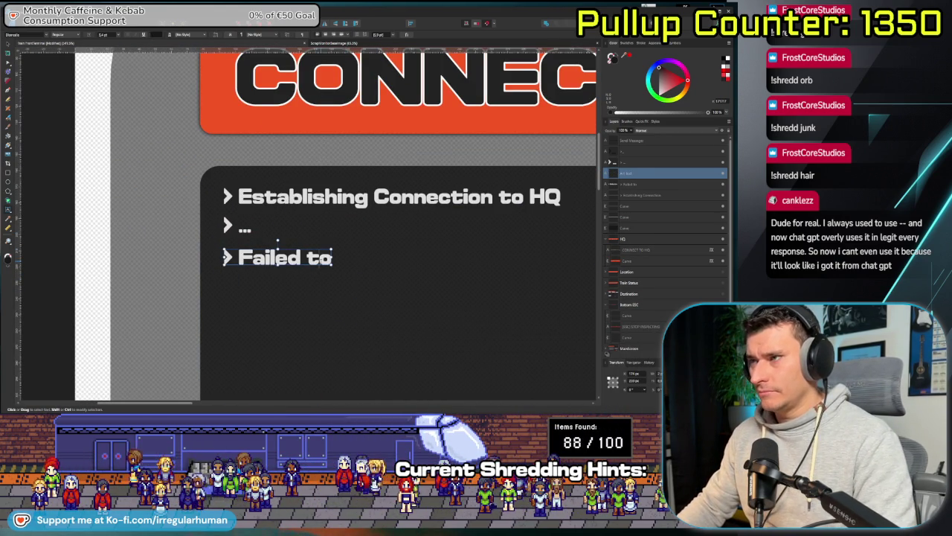
{"action": "left_click", "coordinate": [338, 257]}
{"action": "type", "text": "conne"}
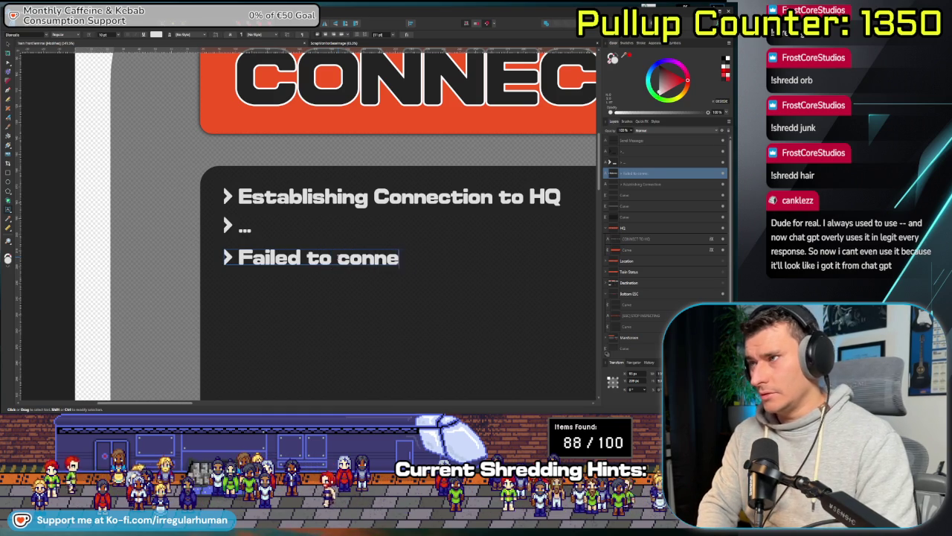
{"action": "type", "text": "ct to HQ"}
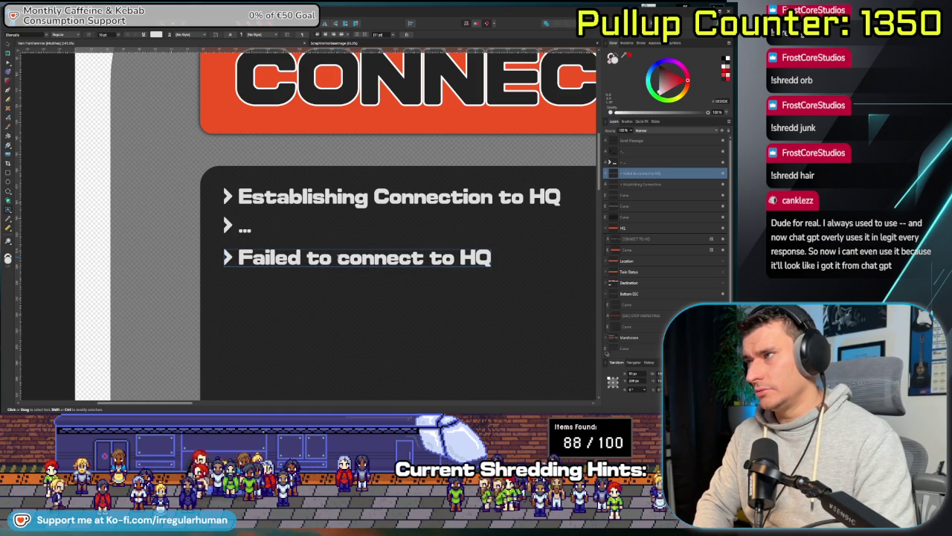
{"action": "type", "text": ". Please tyr"}
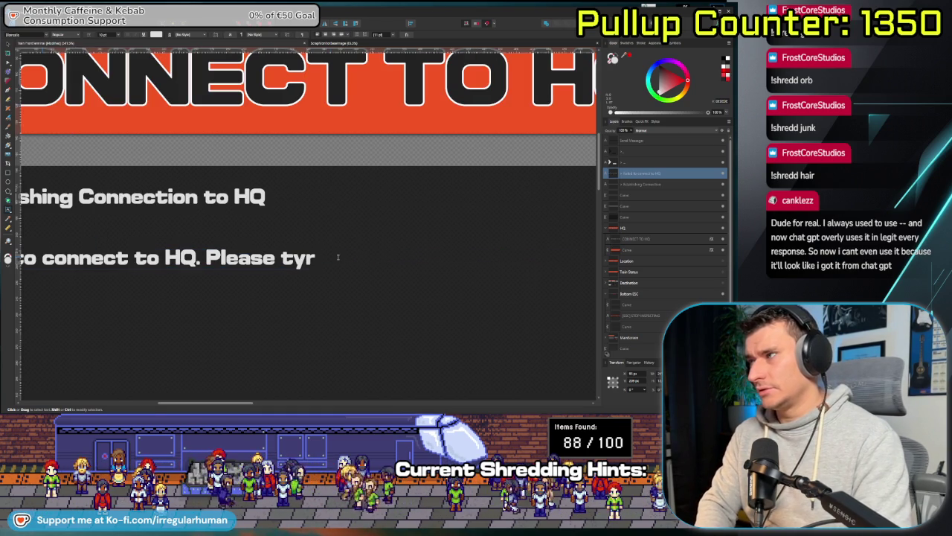
{"action": "key", "text": "BackSpace"}
{"action": "key", "text": "BackSpace"}
{"action": "type", "text": "ry again later"}
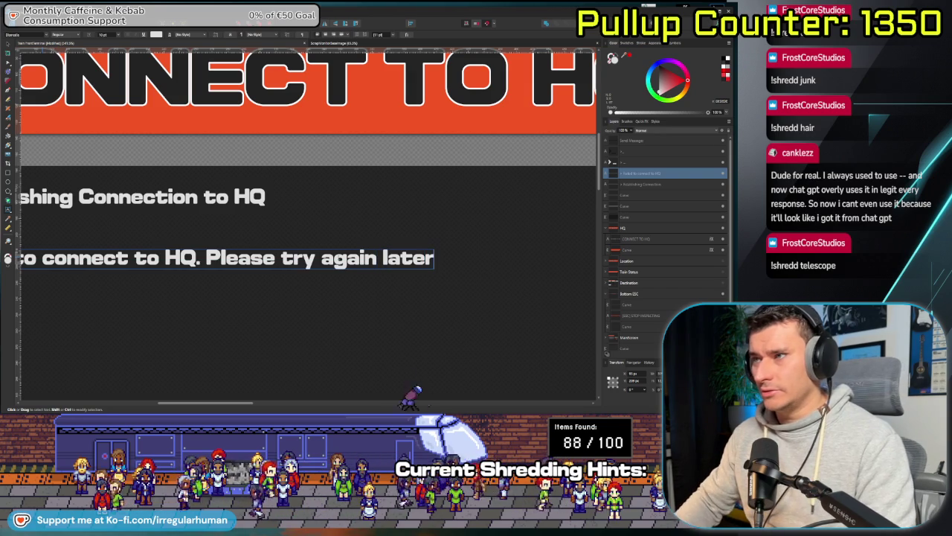
{"action": "key", "text": "Escape"}
{"action": "scroll", "coordinate": [209, 121], "scroll_direction": "down", "scroll_amount": 2, "text": "ctrl"}
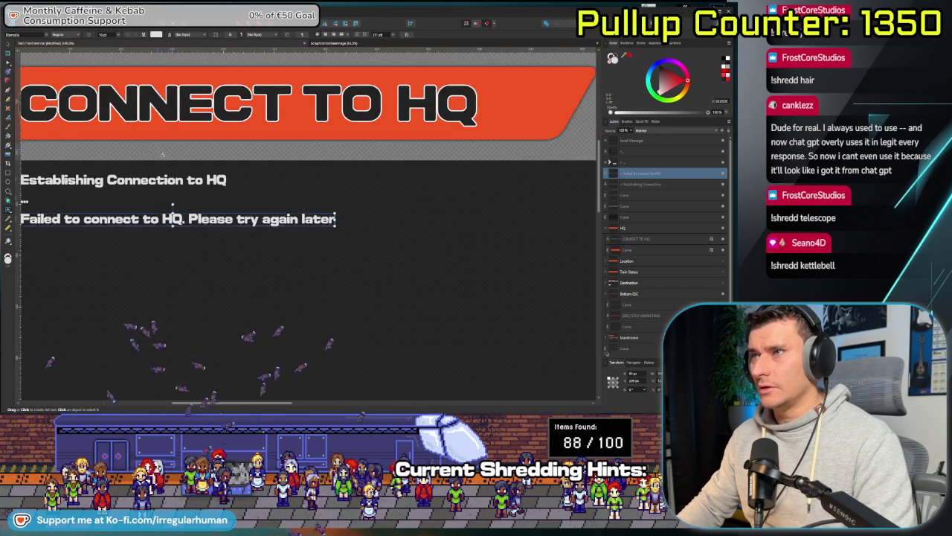
{"action": "scroll", "coordinate": [149, 111], "scroll_direction": "down", "scroll_amount": 3, "text": "ctrl"}
{"action": "key", "text": "Escape"}
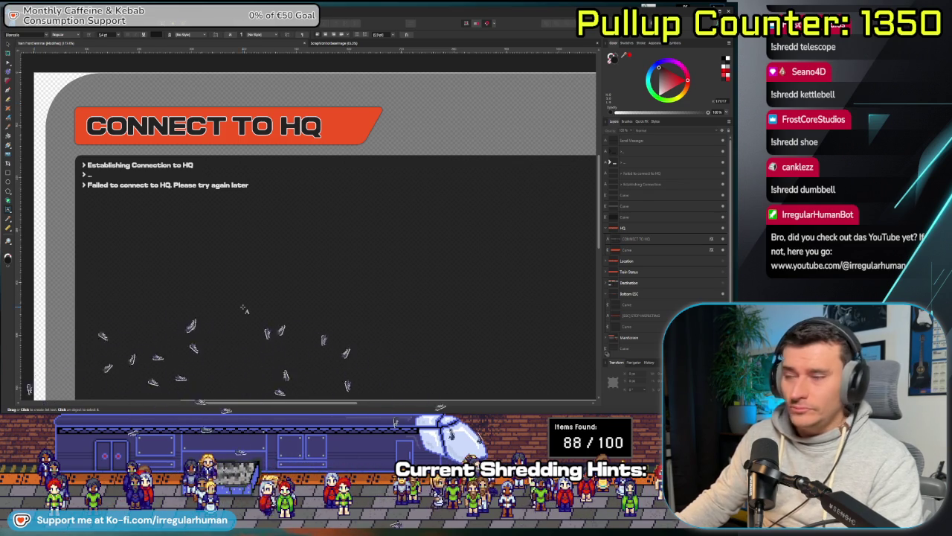
{"action": "scroll", "coordinate": [245, 298], "scroll_direction": "down", "scroll_amount": 2}
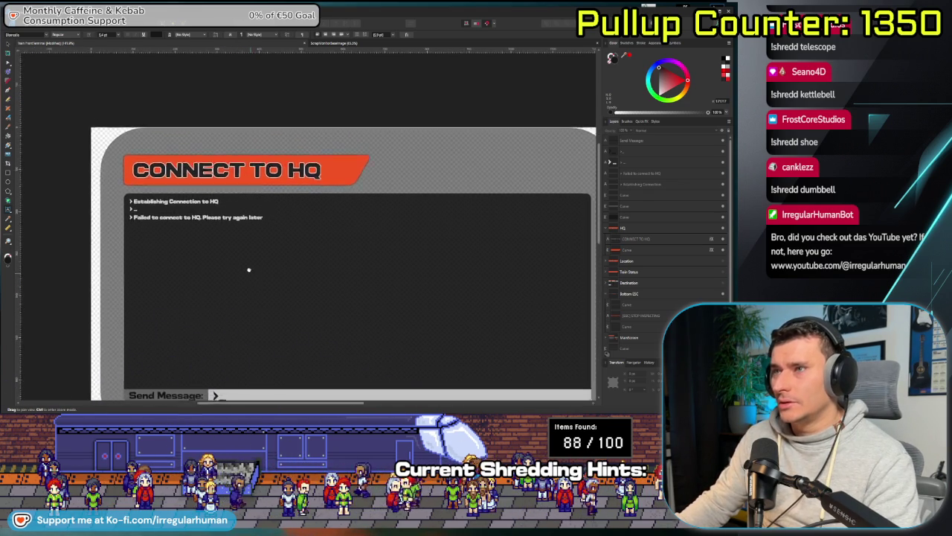
{"action": "scroll", "coordinate": [250, 273], "scroll_direction": "down", "scroll_amount": 1}
{"action": "scroll", "coordinate": [245, 268], "scroll_direction": "down", "scroll_amount": 2}
{"action": "scroll", "coordinate": [238, 256], "scroll_direction": "down", "scroll_amount": 1}
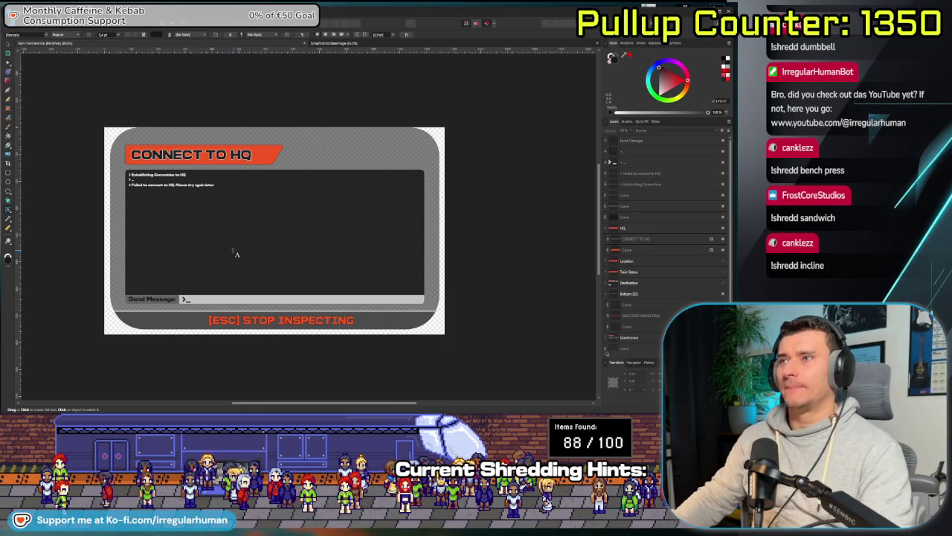
- Narrow the dark terminal box from its right edge with the Move tool
{"action": "left_click", "coordinate": [329, 214]}
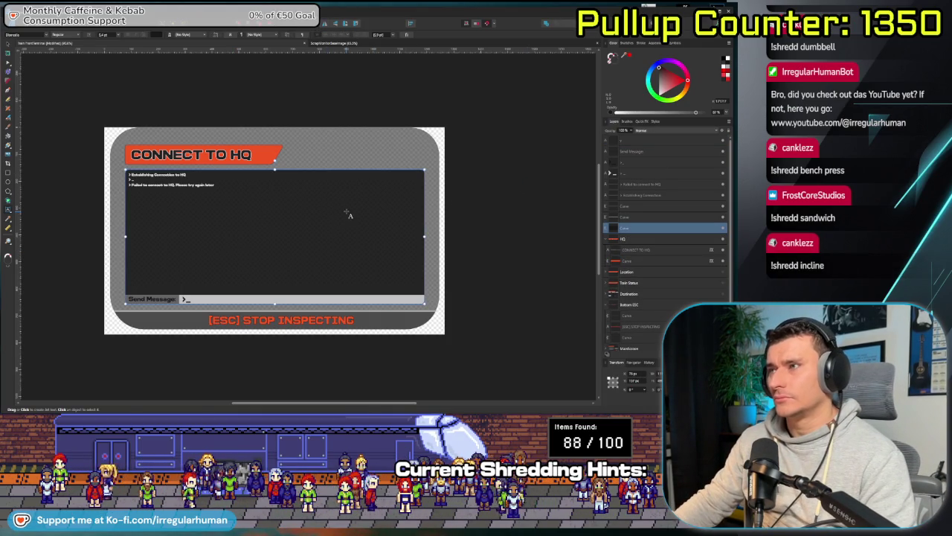
{"action": "key", "text": "v"}
{"action": "mouse_move", "coordinate": [424, 235]}
{"action": "left_mouse_down"}
{"action": "mouse_move", "coordinate": [312, 234]}
{"action": "mouse_move", "coordinate": [324, 236]}
{"action": "left_mouse_up"}
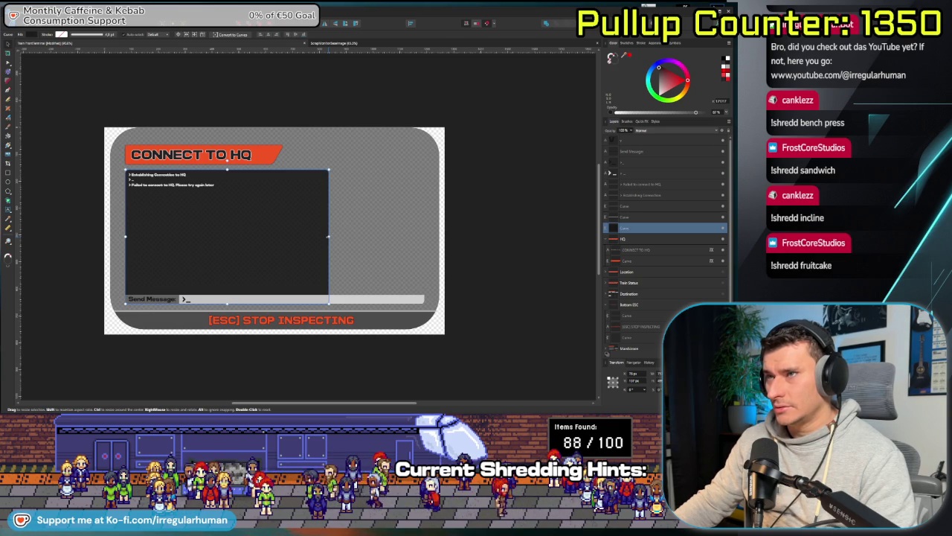
- Undo the earlier edits and trim a copy of the terminal box into a narrow right-side panel
{"action": "left_click", "coordinate": [368, 299]}
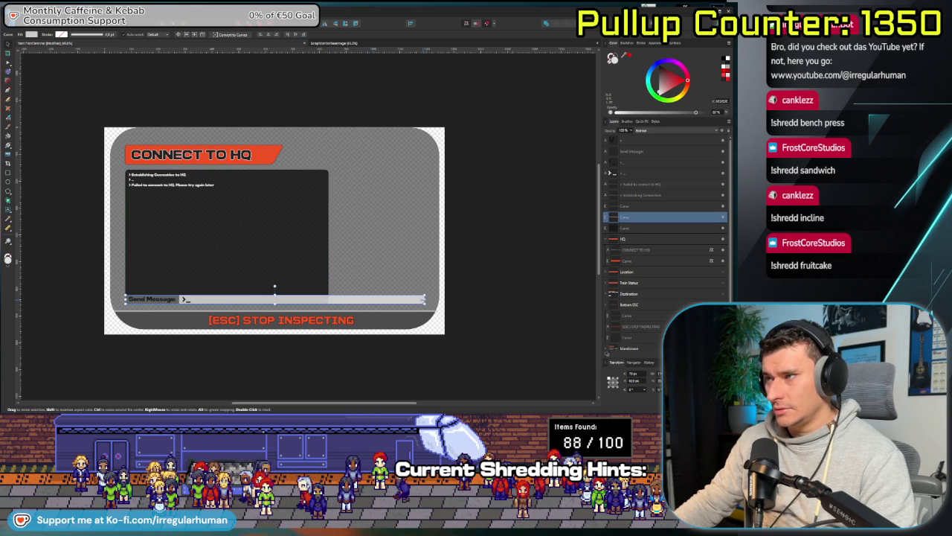
{"action": "left_click", "coordinate": [318, 238]}
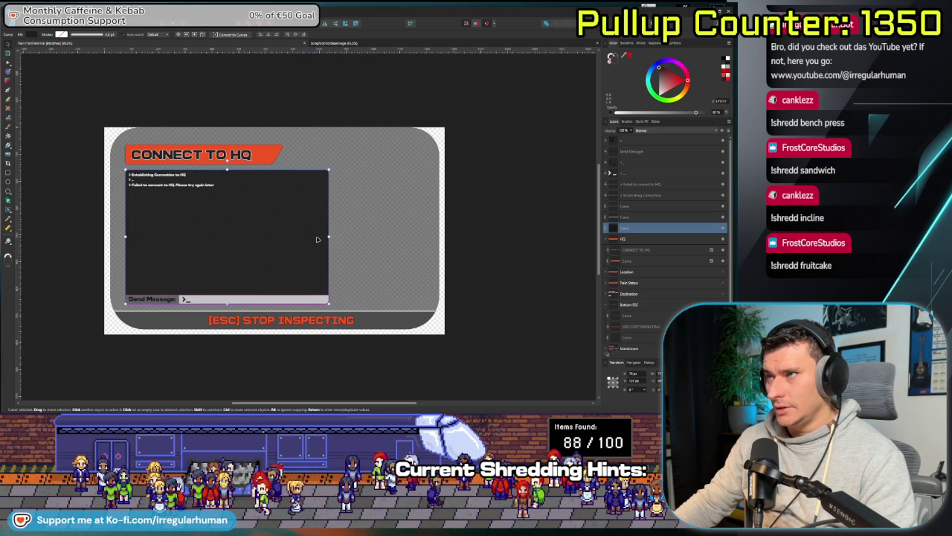
{"action": "left_click_drag", "start_coordinate": [263, 228], "coordinate": [365, 225]}
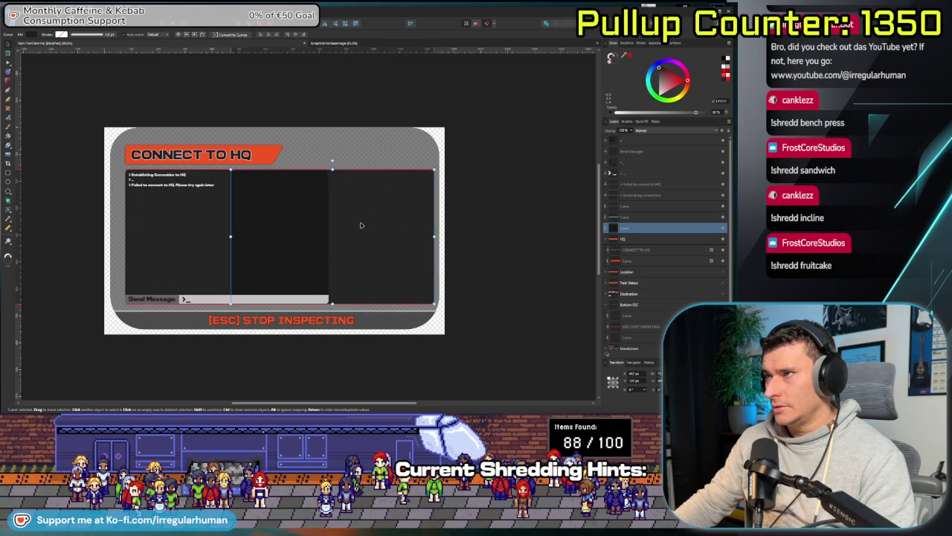
{"action": "key", "text": "ctrl+z"}
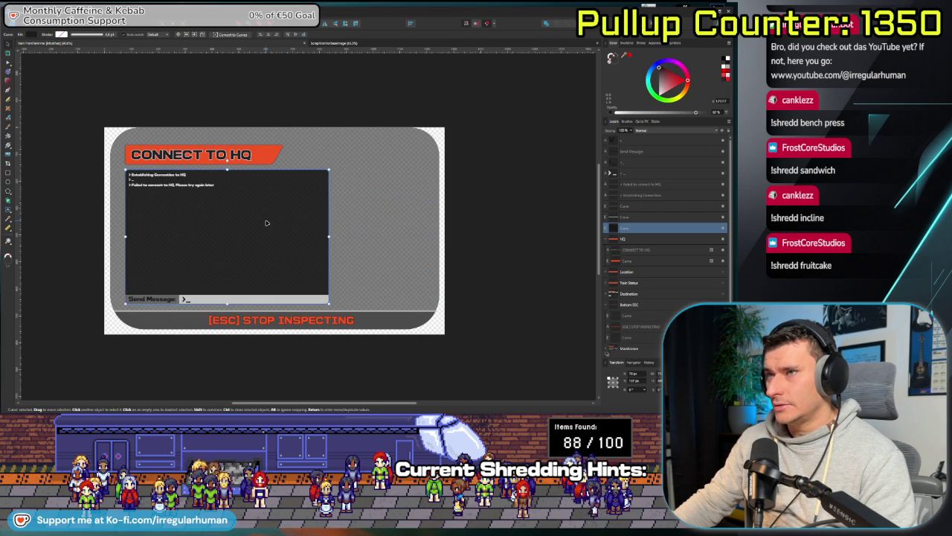
{"action": "key", "text": "ctrl+z"}
{"action": "key", "text": "ctrl+z"}
{"action": "key", "text": "ctrl+z"}
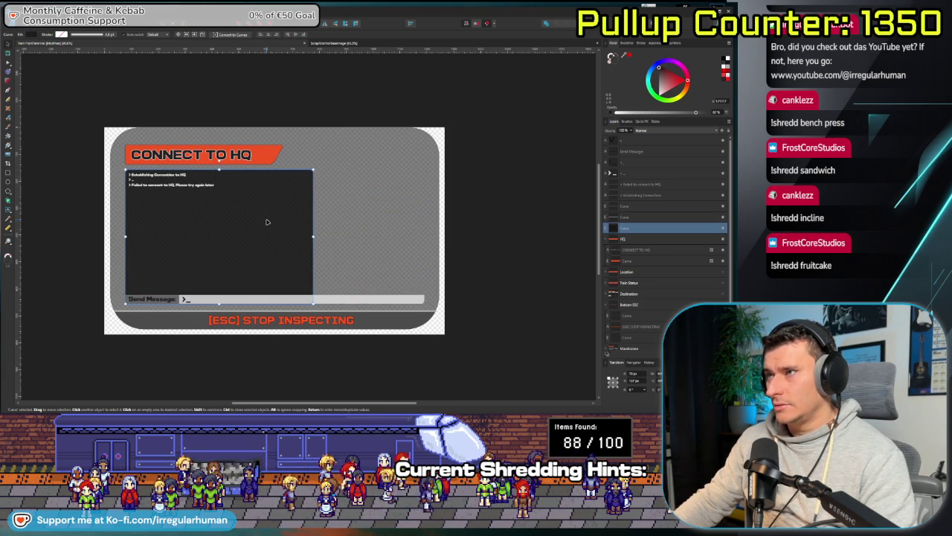
{"action": "key", "text": "ctrl+z"}
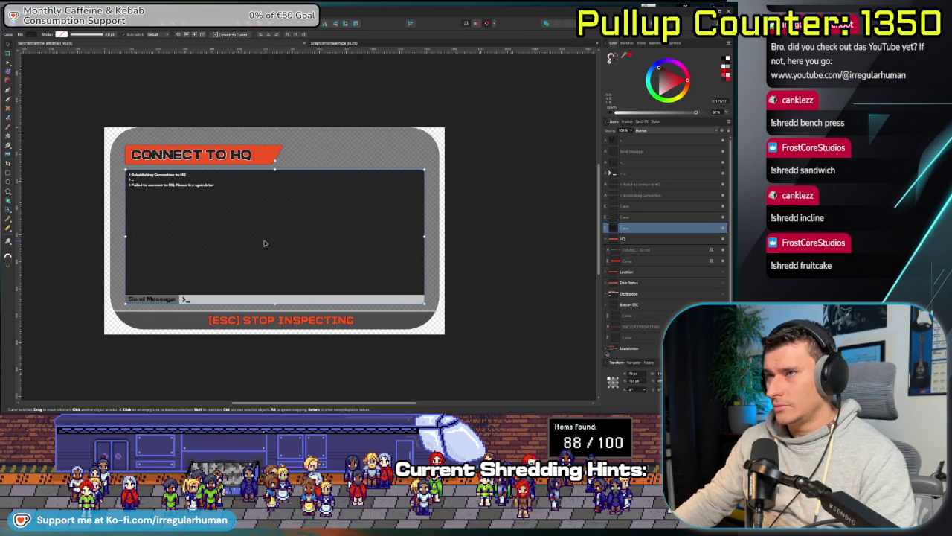
{"action": "key", "text": "ctrl+z"}
{"action": "left_click_drag", "start_coordinate": [132, 238], "coordinate": [325, 237]}
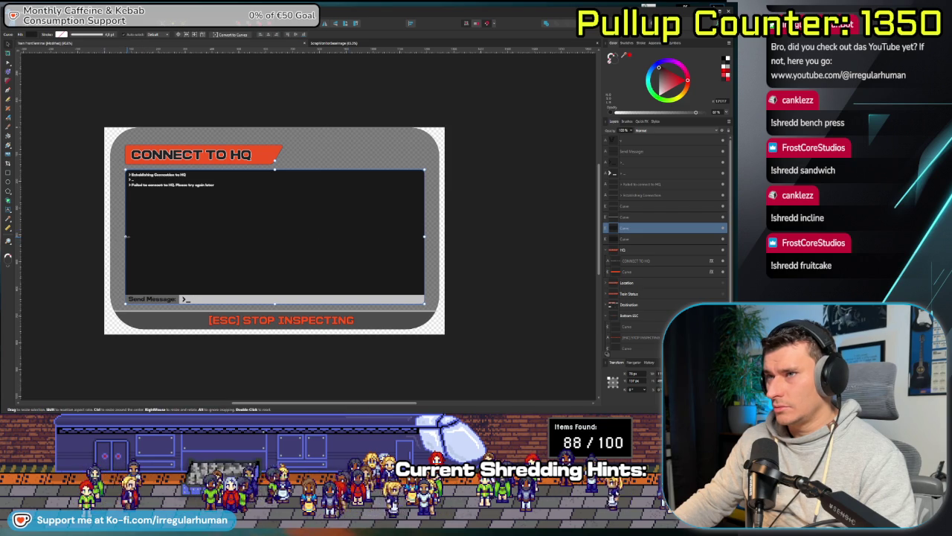
- Narrow the dark text box and the Send Message bar to match, leaving room on the right
{"action": "left_click", "coordinate": [281, 222]}
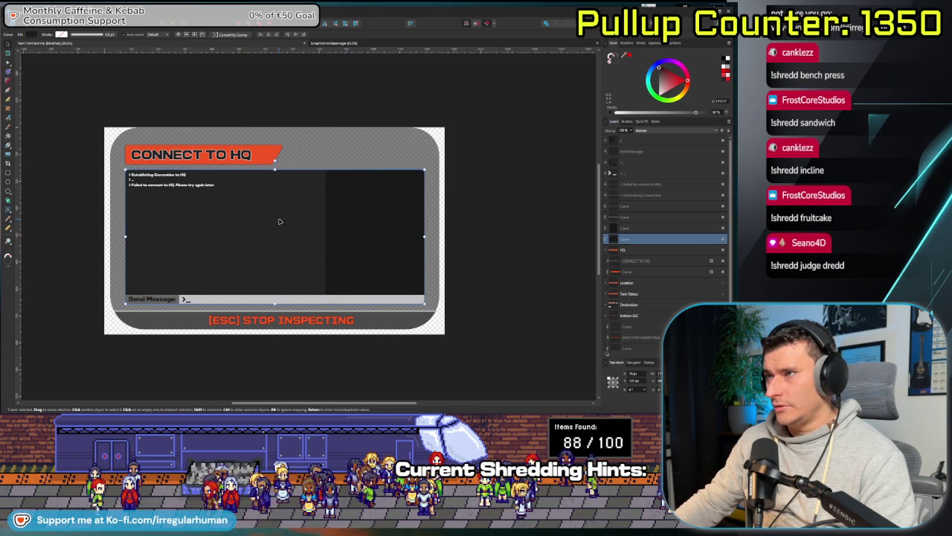
{"action": "left_click_drag", "start_coordinate": [424, 236], "coordinate": [322, 235]}
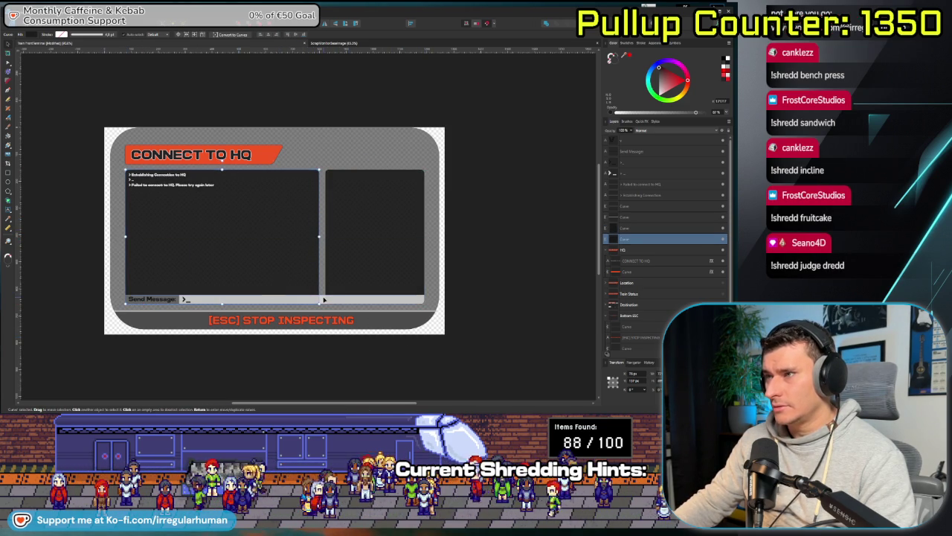
{"action": "left_click", "coordinate": [323, 299]}
{"action": "mouse_move", "coordinate": [424, 299]}
{"action": "left_mouse_down"}
{"action": "mouse_move", "coordinate": [313, 299]}
{"action": "mouse_move", "coordinate": [321, 299]}
{"action": "left_mouse_up"}
{"action": "key", "text": "ctrl+d"}
{"action": "scroll", "coordinate": [387, 275], "scroll_direction": "up", "scroll_amount": 3}
{"action": "scroll", "coordinate": [335, 196], "scroll_direction": "down", "scroll_amount": 2}
{"action": "left_click_drag", "start_coordinate": [335, 195], "coordinate": [332, 220]}
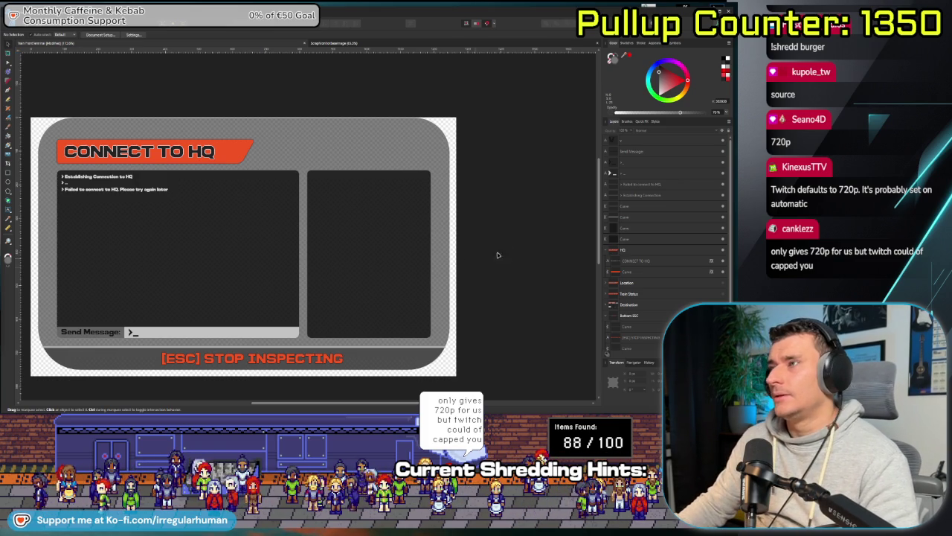
{"action": "scroll", "coordinate": [437, 262], "scroll_direction": "down", "scroll_amount": 2}
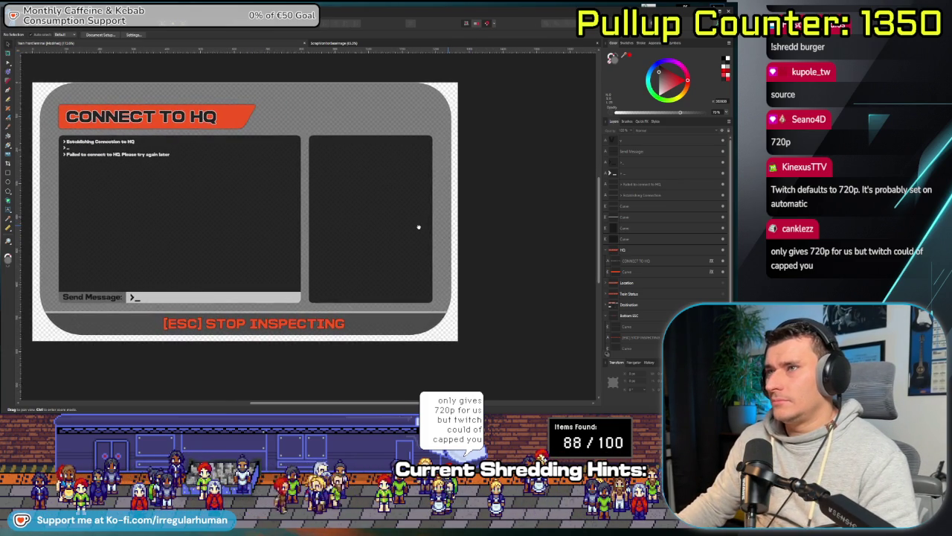
{"action": "left_click_drag", "start_coordinate": [417, 208], "coordinate": [421, 225]}
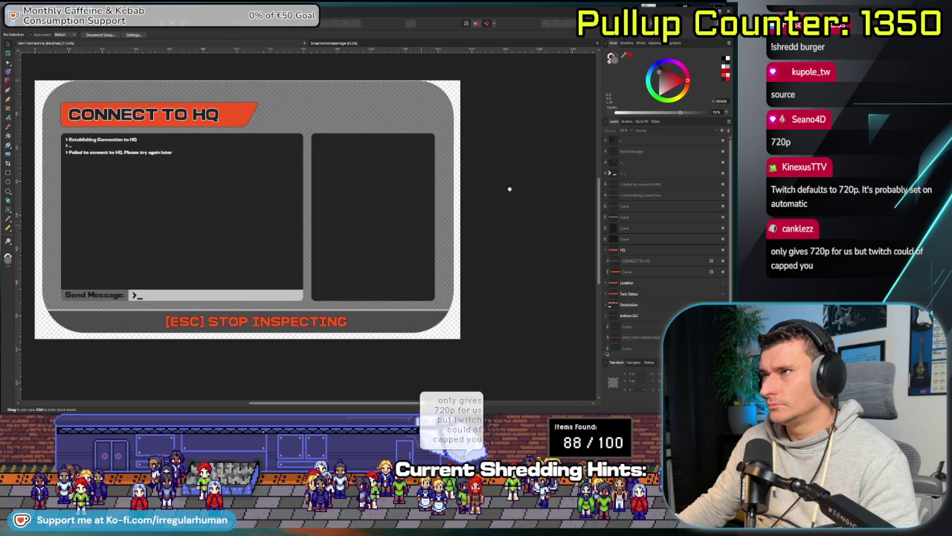
{"action": "scroll", "coordinate": [298, 271], "scroll_direction": "up", "scroll_amount": 1}
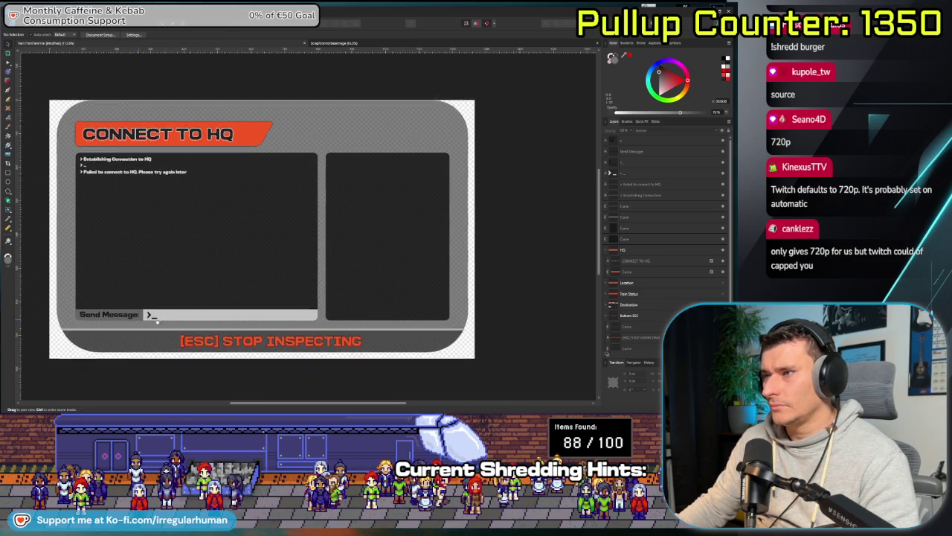
{"action": "scroll", "coordinate": [142, 315], "scroll_direction": "up", "scroll_amount": 3}
{"action": "scroll", "coordinate": [230, 304], "scroll_direction": "down", "scroll_amount": 1}
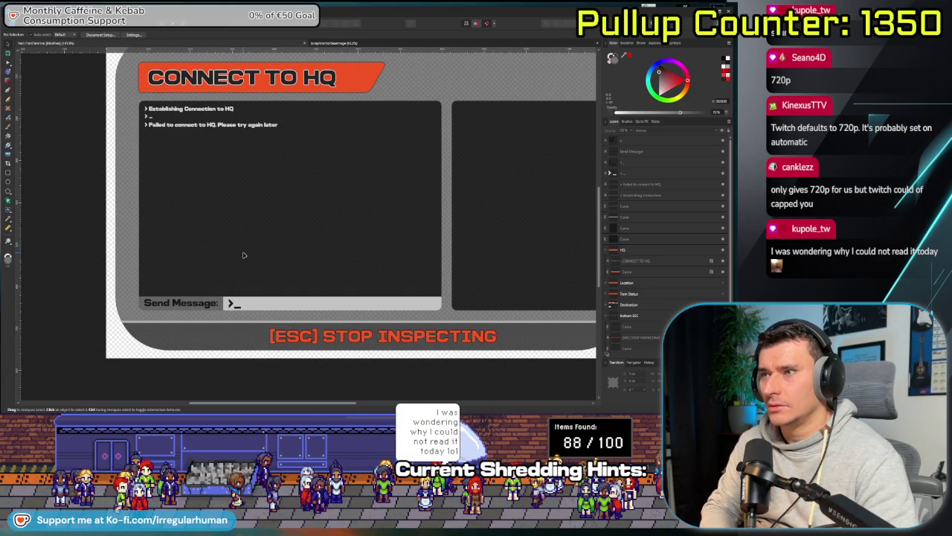
- Delete the Send Message label and its grey message bar
{"action": "left_click", "coordinate": [181, 303]}
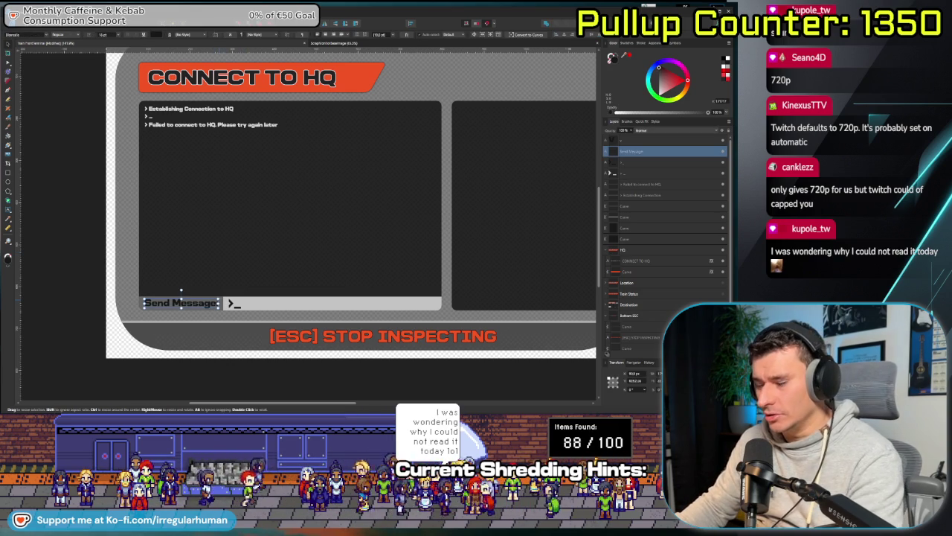
{"action": "key", "text": "Delete"}
{"action": "key", "text": "Delete"}
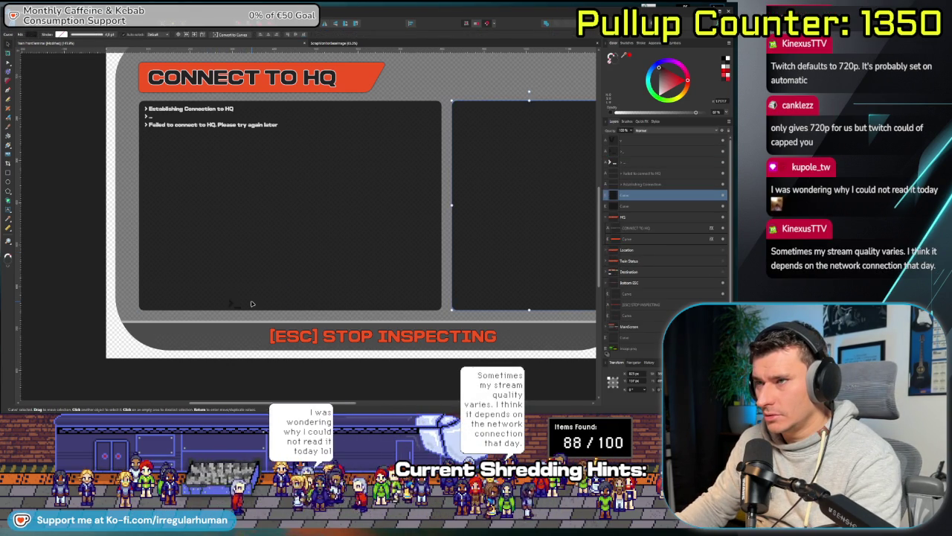
{"action": "left_click", "coordinate": [150, 117]}
{"action": "key", "text": "Delete"}
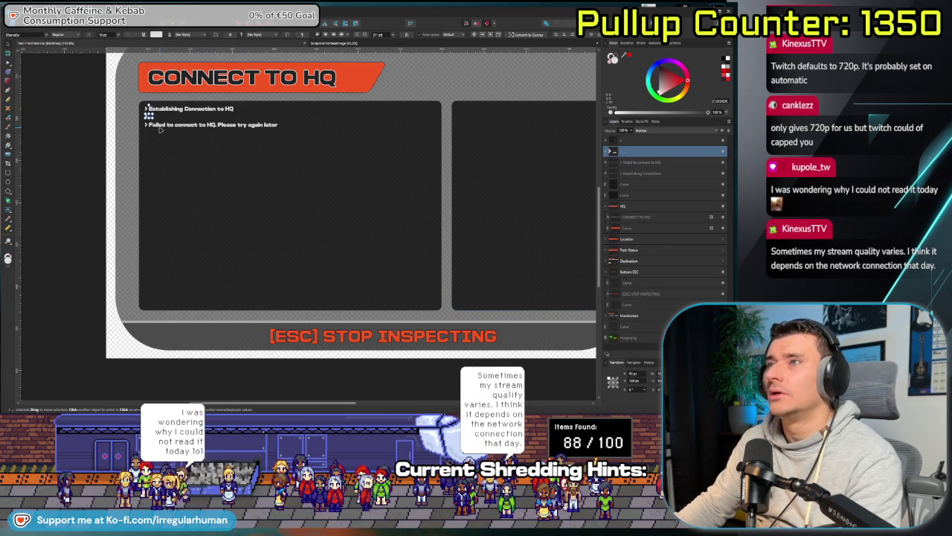
- Duplicate the '_' prompt line and align the copy below the failure message
{"action": "key", "text": "ctrl+z"}
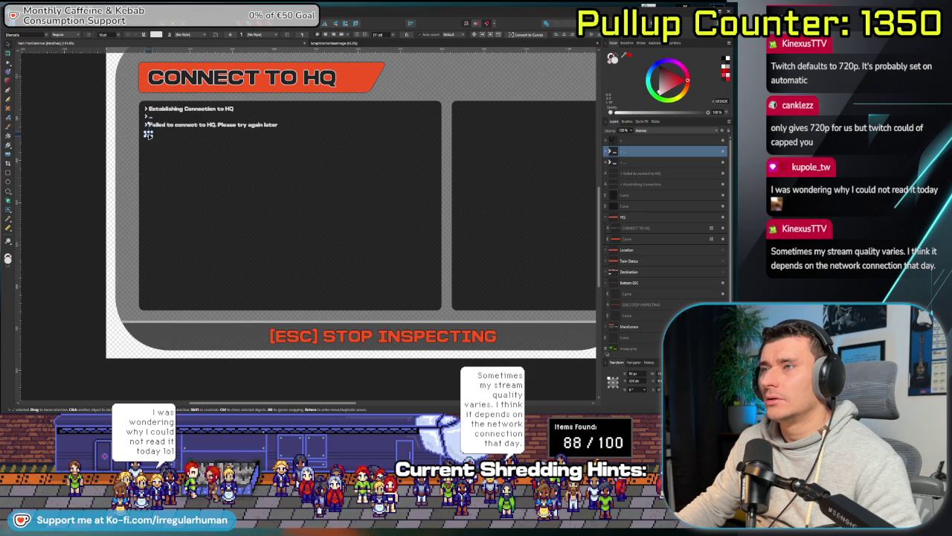
{"action": "scroll", "coordinate": [148, 134], "scroll_direction": "up", "scroll_amount": 2}
{"action": "scroll", "coordinate": [209, 306], "scroll_direction": "up", "scroll_amount": 3}
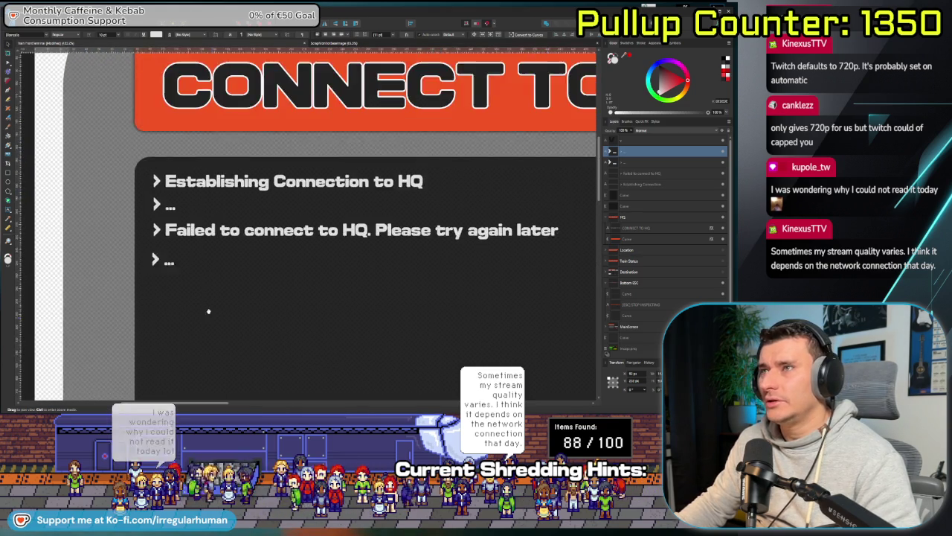
{"action": "scroll", "coordinate": [209, 305], "scroll_direction": "up", "scroll_amount": 2}
{"action": "left_click", "coordinate": [117, 259]}
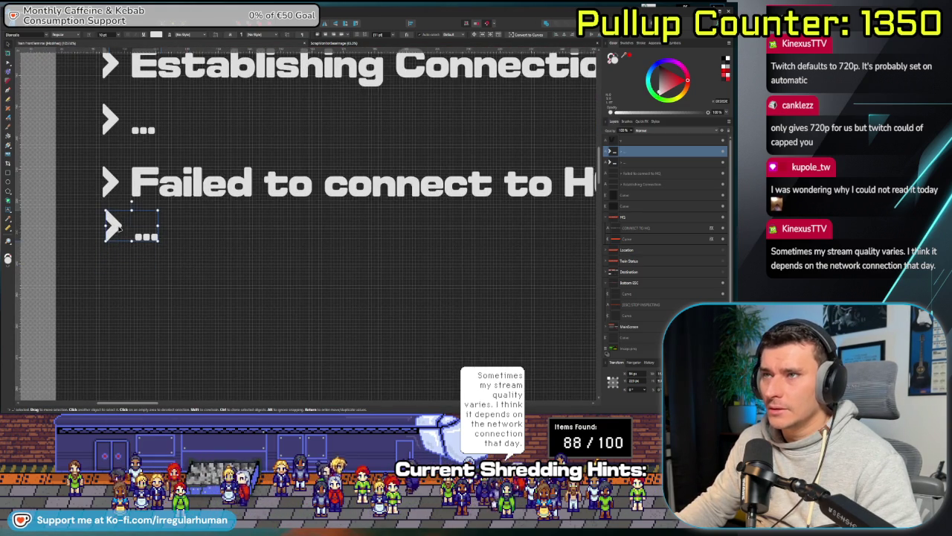
{"action": "left_click_drag", "start_coordinate": [119, 229], "coordinate": [114, 229]}
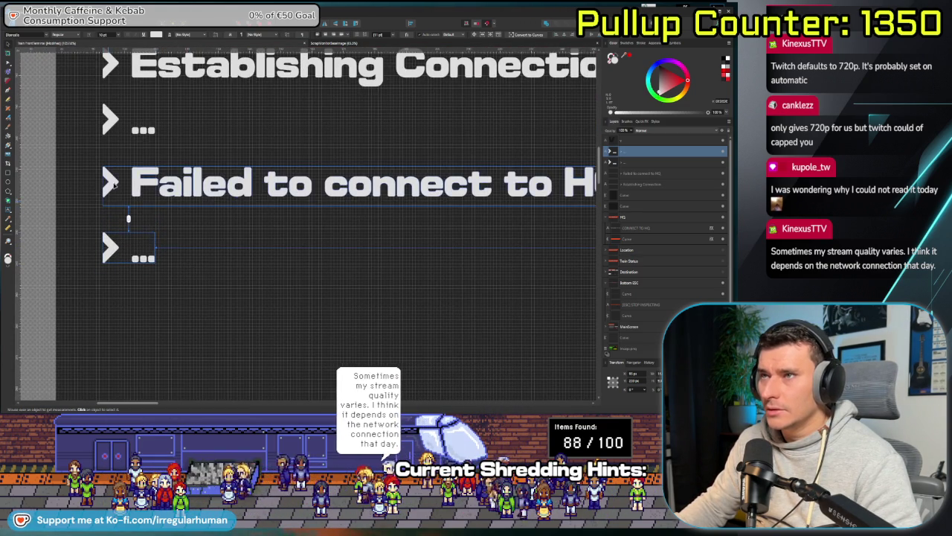
- Distribute the four terminal lines evenly in the vertical direction
{"action": "left_click", "coordinate": [111, 182], "text": "shift"}
{"action": "left_click", "coordinate": [111, 123], "text": "shift"}
{"action": "left_click", "coordinate": [113, 64], "text": "shift"}
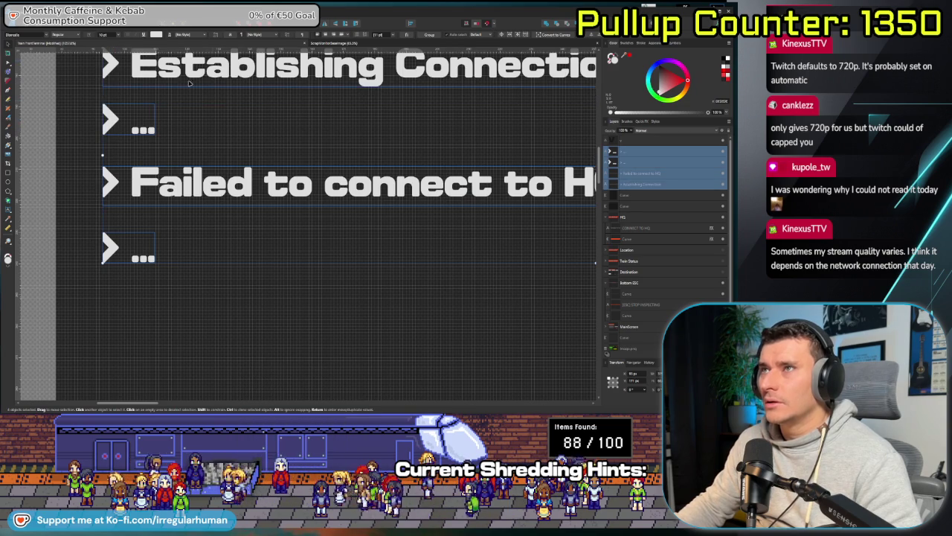
{"action": "left_click", "coordinate": [413, 24]}
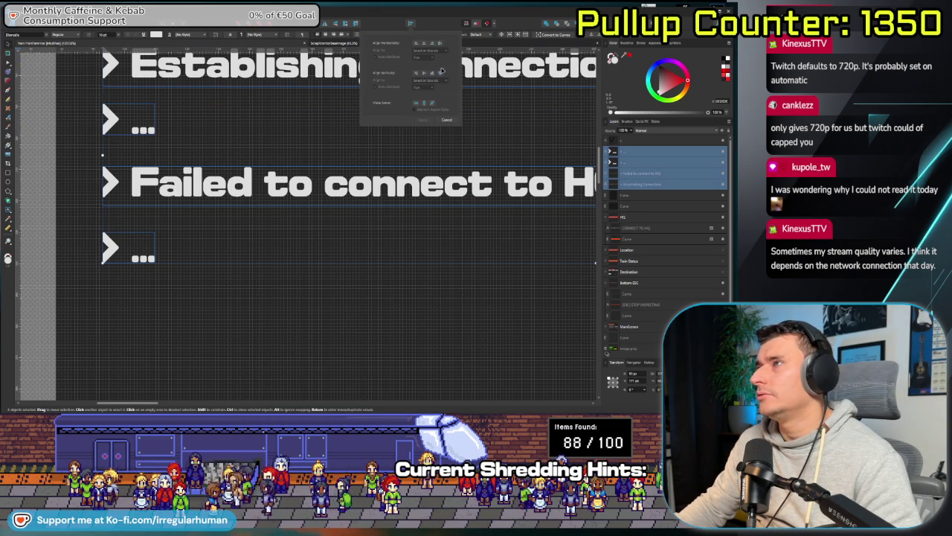
{"action": "left_click", "coordinate": [440, 74]}
{"action": "left_click", "coordinate": [427, 120]}
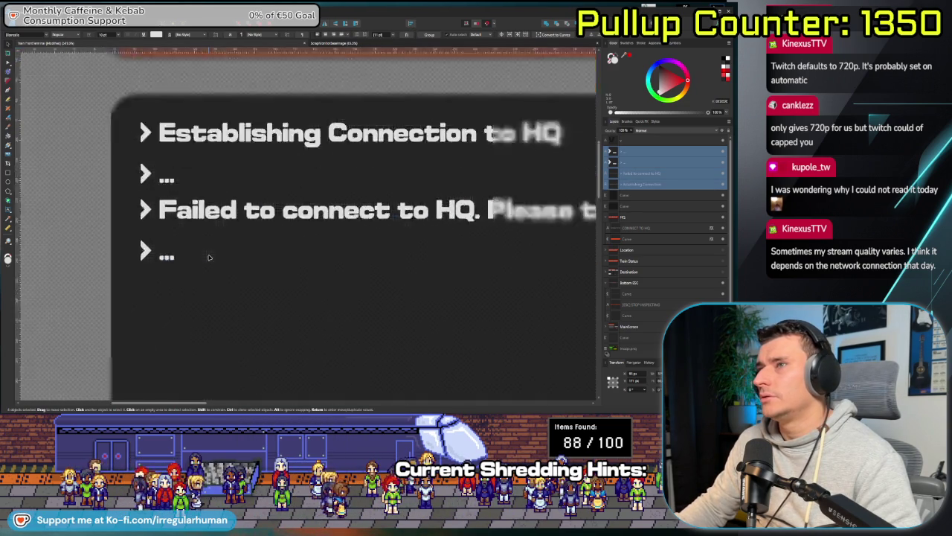
{"action": "scroll", "coordinate": [100, 290], "scroll_direction": "down", "scroll_amount": 5}
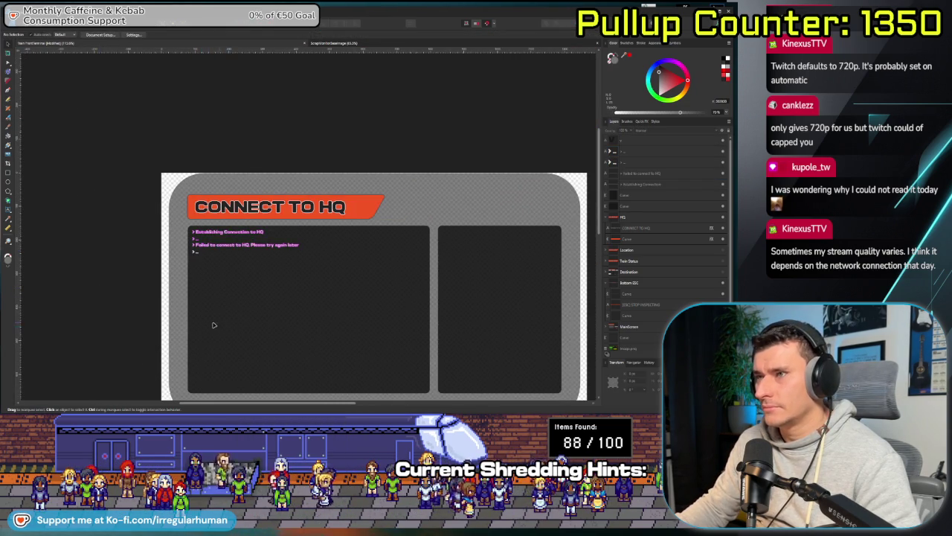
{"action": "scroll", "coordinate": [219, 324], "scroll_direction": "up", "scroll_amount": 2}
{"action": "scroll", "coordinate": [148, 255], "scroll_direction": "up", "scroll_amount": 2}
{"action": "scroll", "coordinate": [118, 157], "scroll_direction": "up", "scroll_amount": 2}
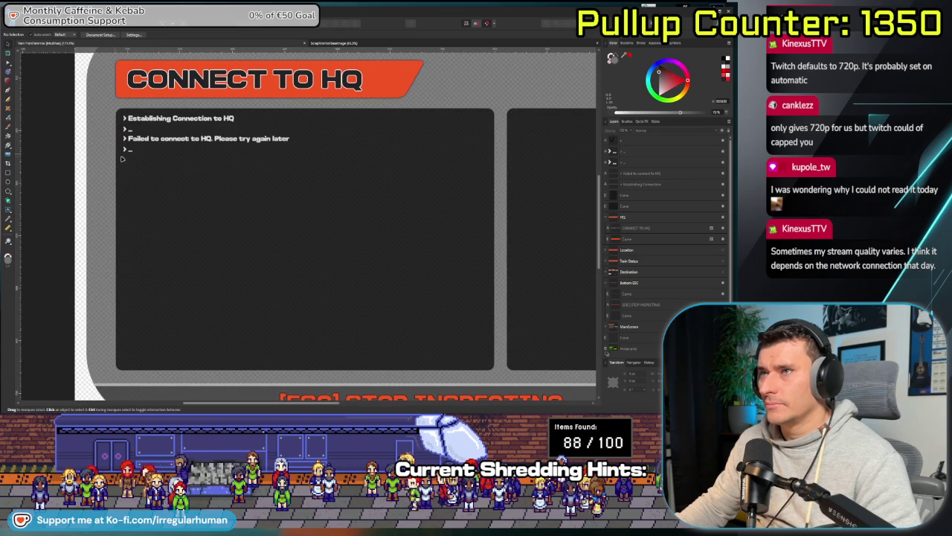
- Select the bottom prompt line, review the whole panel, then switch to Unity
{"action": "left_click", "coordinate": [130, 151]}
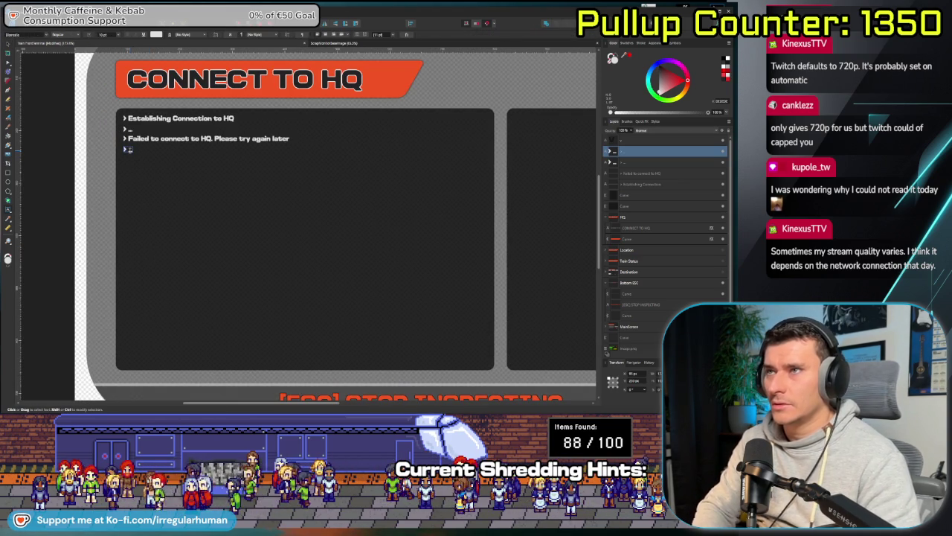
{"action": "key", "text": "t"}
{"action": "scroll", "coordinate": [212, 233], "scroll_direction": "down", "scroll_amount": 2}
{"action": "left_click_drag", "start_coordinate": [212, 233], "coordinate": [140, 180]}
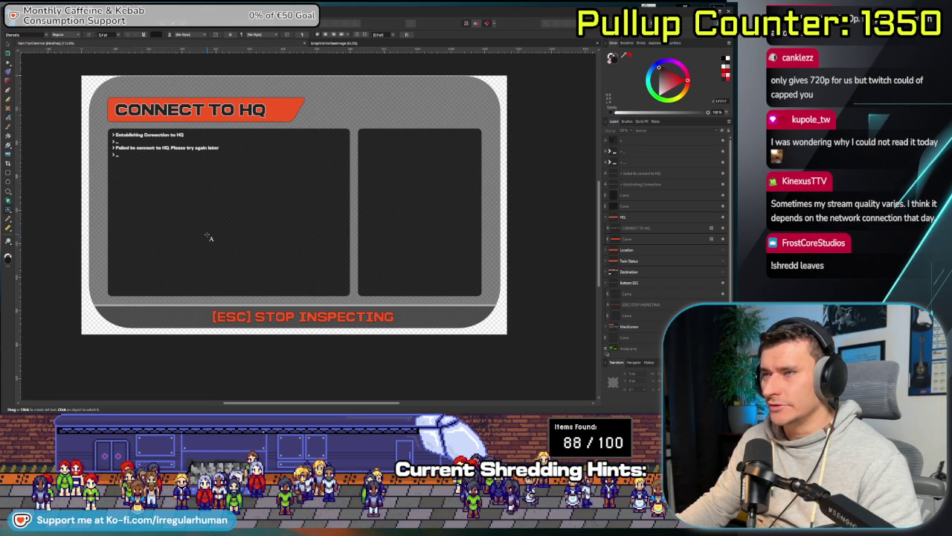
{"action": "scroll", "coordinate": [209, 236], "scroll_direction": "up", "scroll_amount": 1}
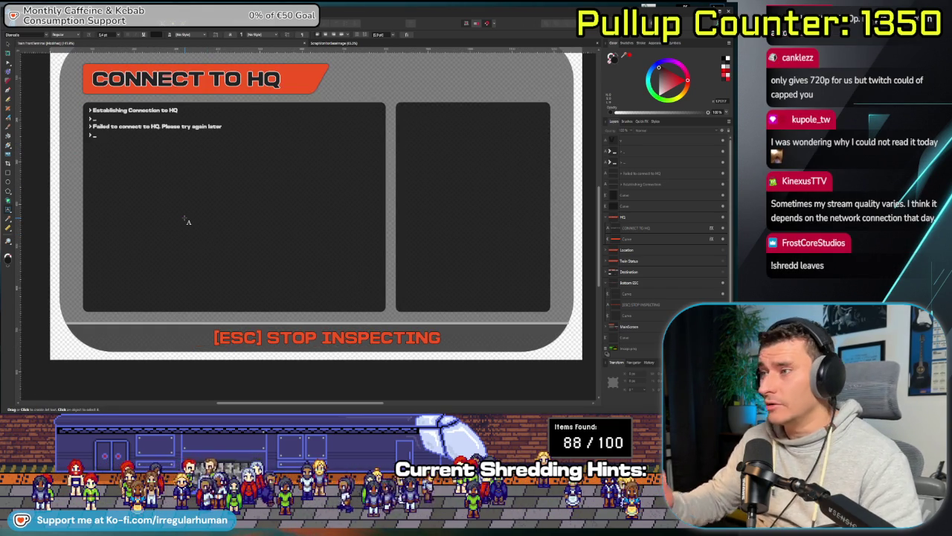
{"action": "left_click_drag", "start_coordinate": [295, 196], "coordinate": [279, 243]}
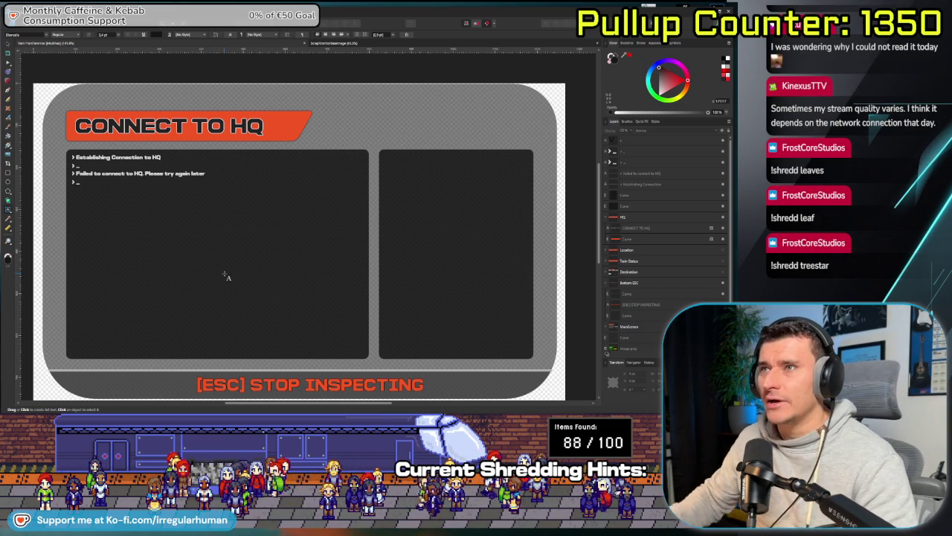
{"action": "scroll", "coordinate": [132, 223], "scroll_direction": "down", "scroll_amount": 1}
{"action": "scroll", "coordinate": [139, 227], "scroll_direction": "up", "scroll_amount": 1}
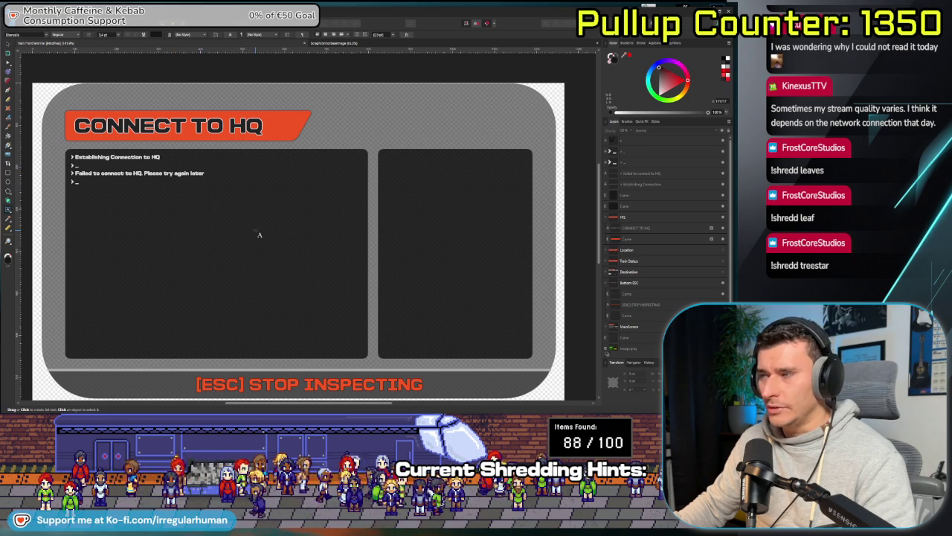
{"action": "key", "text": "Escape"}
{"action": "key", "text": "ctrl+0"}
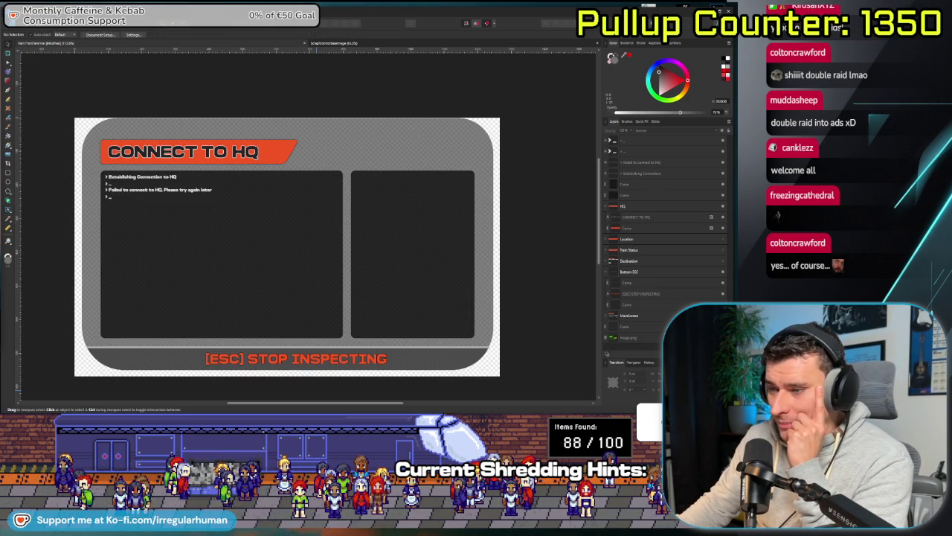
{"action": "key", "text": "alt+Tab"}
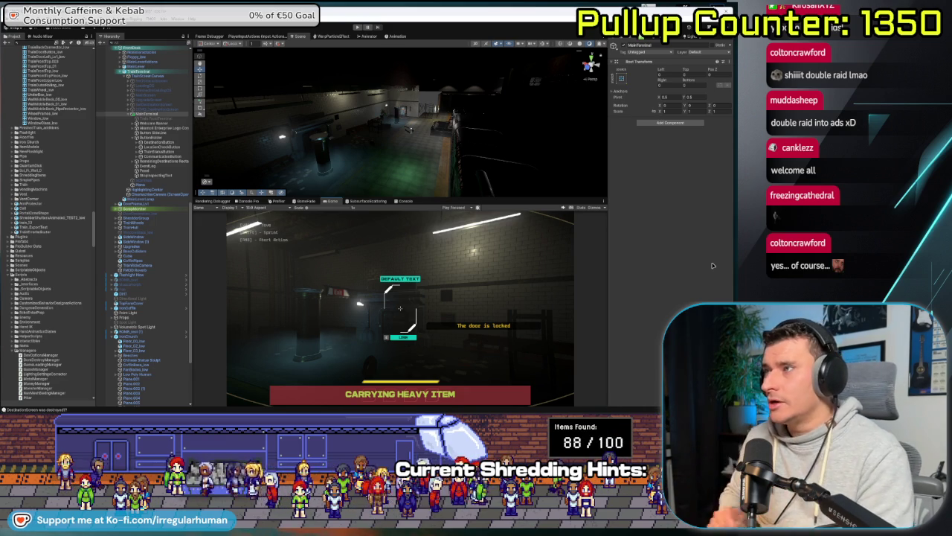
- Fly the Scene camera to the train's terminal console, zoom in, and select MainTerminal
{"action": "mouse_move", "coordinate": [404, 92]}
{"action": "left_mouse_down"}
{"action": "mouse_move", "coordinate": [516, 118]}
{"action": "mouse_move", "coordinate": [481, 110]}
{"action": "left_mouse_up"}
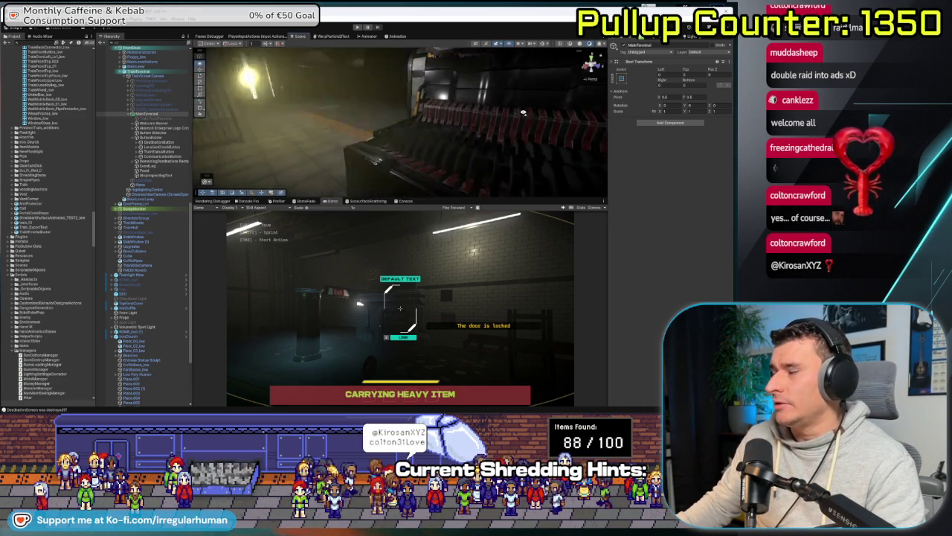
{"action": "left_click_drag", "start_coordinate": [480, 110], "coordinate": [446, 112]}
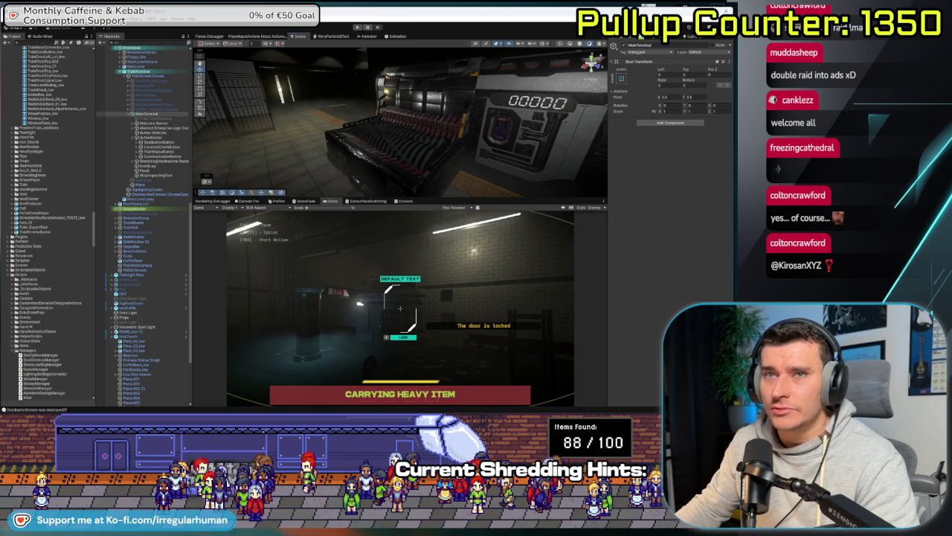
{"action": "left_click_drag", "start_coordinate": [314, 139], "coordinate": [461, 112]}
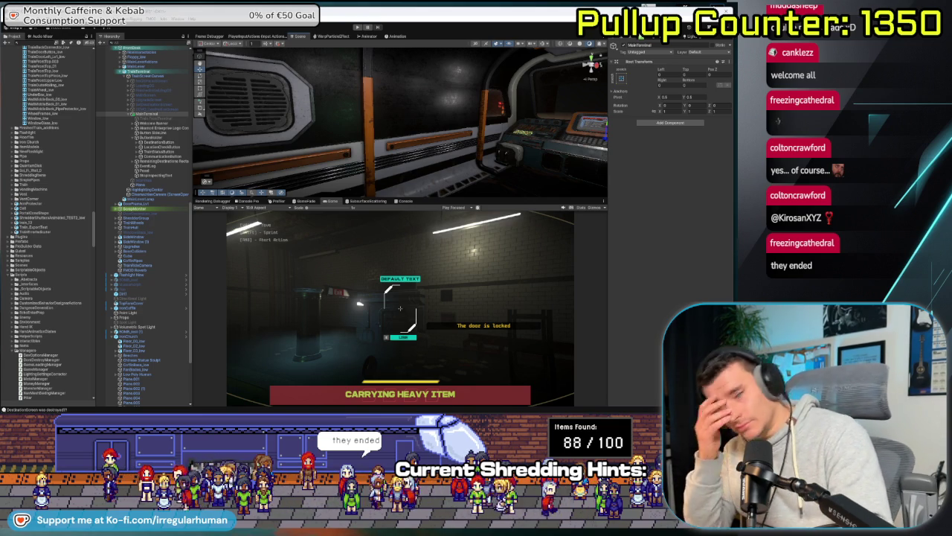
{"action": "left_click_drag", "start_coordinate": [360, 171], "coordinate": [483, 179]}
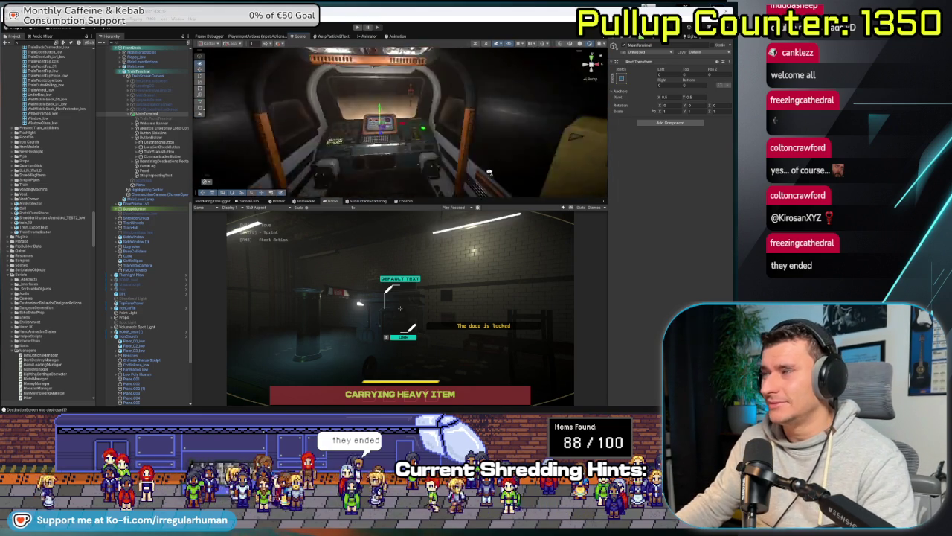
{"action": "scroll", "coordinate": [483, 179], "scroll_direction": "up", "scroll_amount": 3}
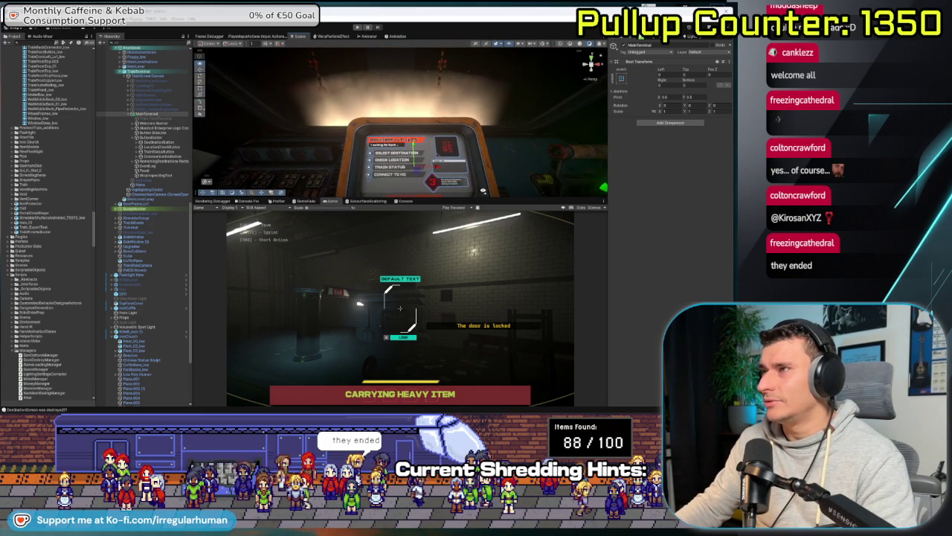
{"action": "left_click", "coordinate": [143, 116]}
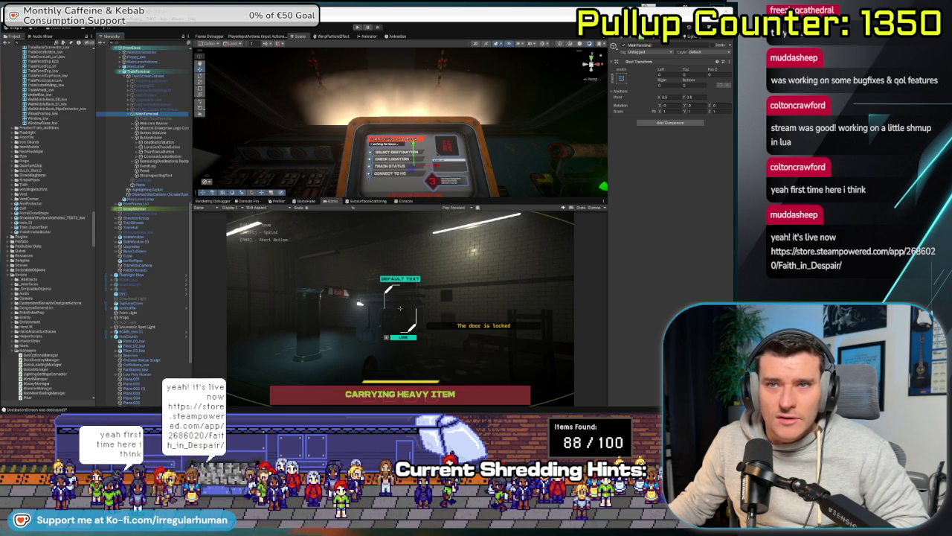
- Switch to the browser showing the Twitch channel page
{"action": "key", "text": "alt+Tab"}
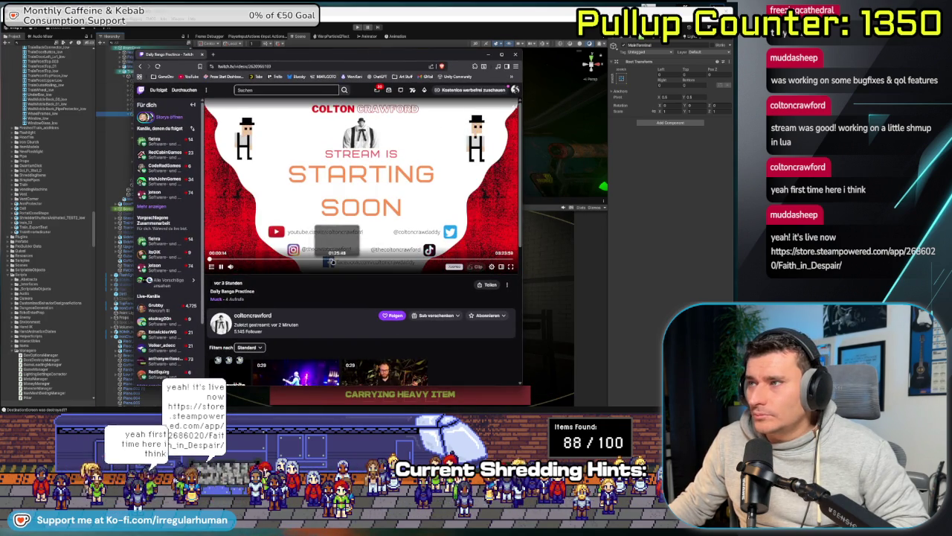
- Seek the Twitch recording past the starting screen to the banjo footage
{"action": "left_click", "coordinate": [329, 264]}
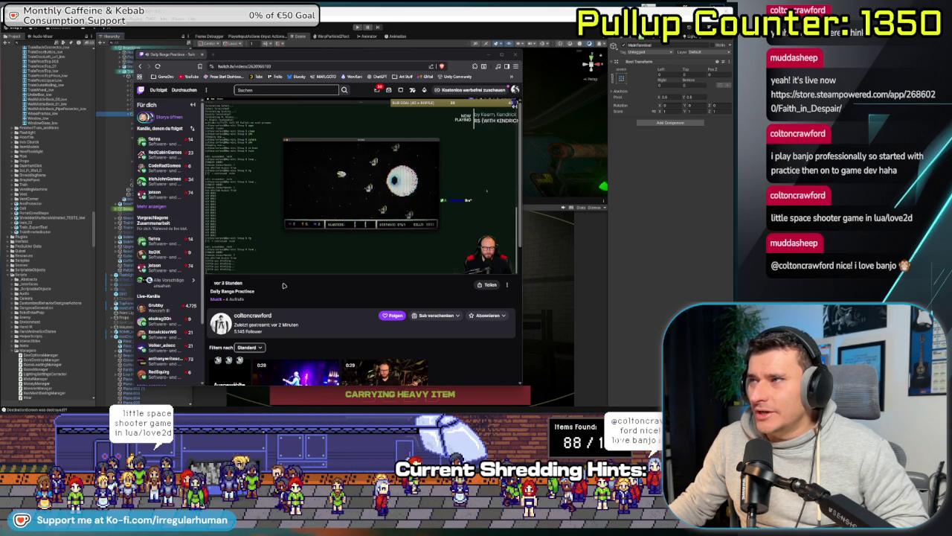
{"action": "mouse_move", "coordinate": [362, 186]}
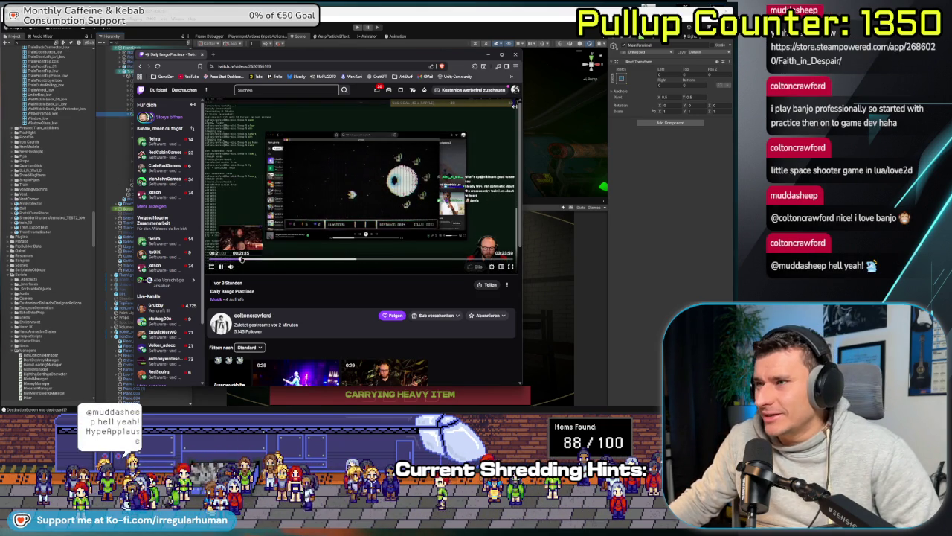
{"action": "left_click", "coordinate": [241, 261]}
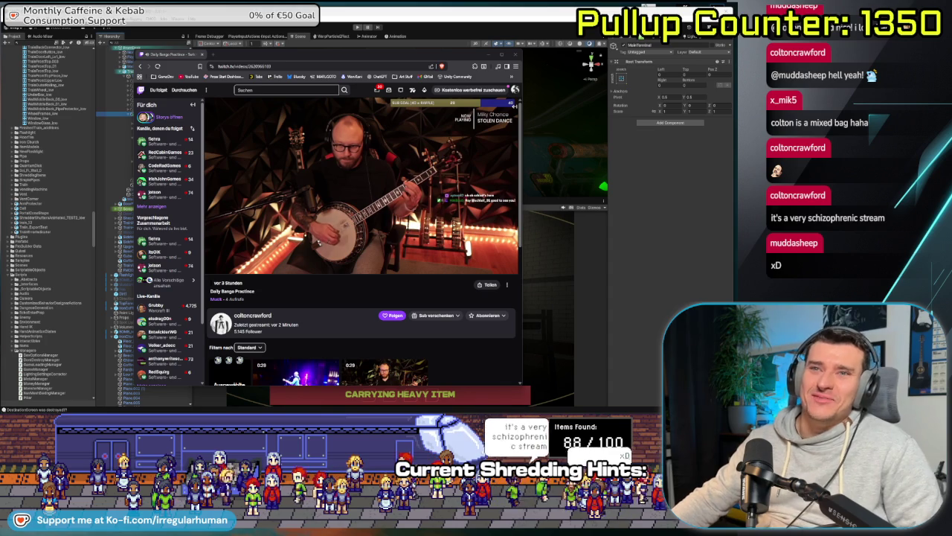
- Follow the banjo channel, reload the errored player, and jump ahead in the recording
{"action": "left_click", "coordinate": [392, 315]}
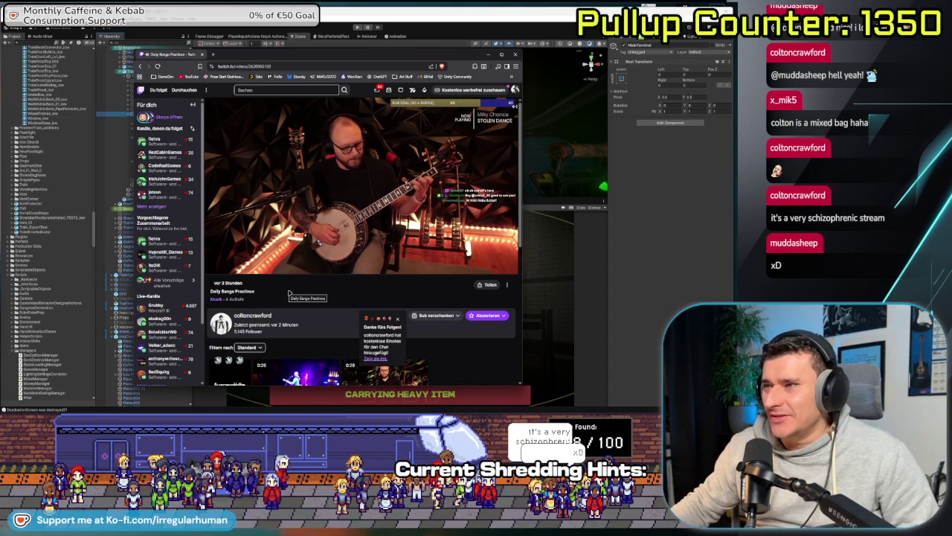
{"action": "left_click", "coordinate": [399, 320]}
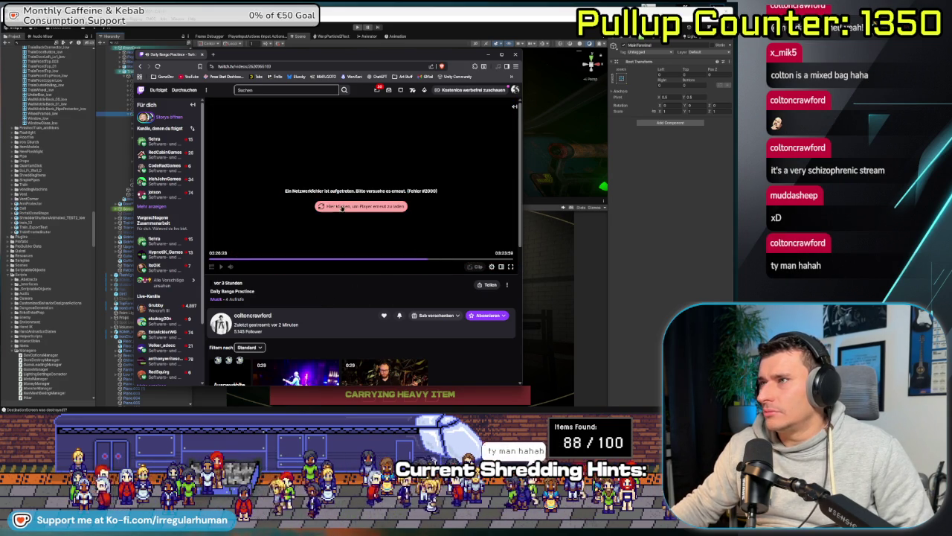
{"action": "left_click", "coordinate": [342, 207]}
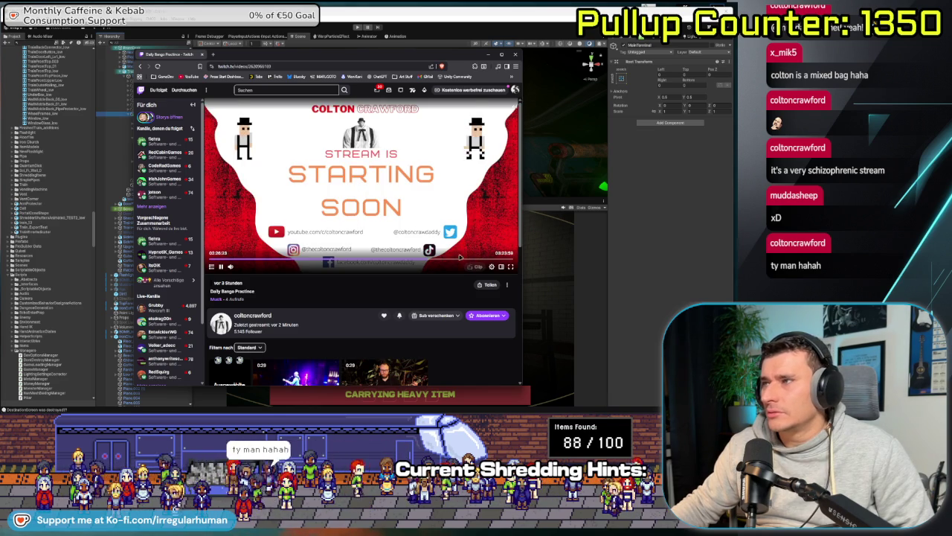
{"action": "left_click", "coordinate": [452, 260]}
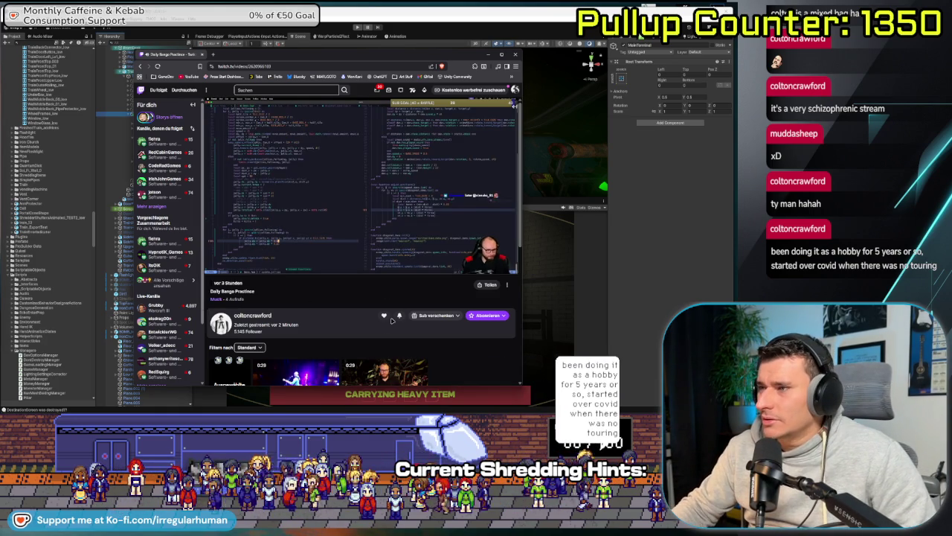
- Nudge the browser window left, then switch to Unity and on to the Faith in Despair page
{"action": "scroll", "coordinate": [475, 313], "scroll_direction": "down", "scroll_amount": 3}
{"action": "scroll", "coordinate": [475, 313], "scroll_direction": "up", "scroll_amount": 3}
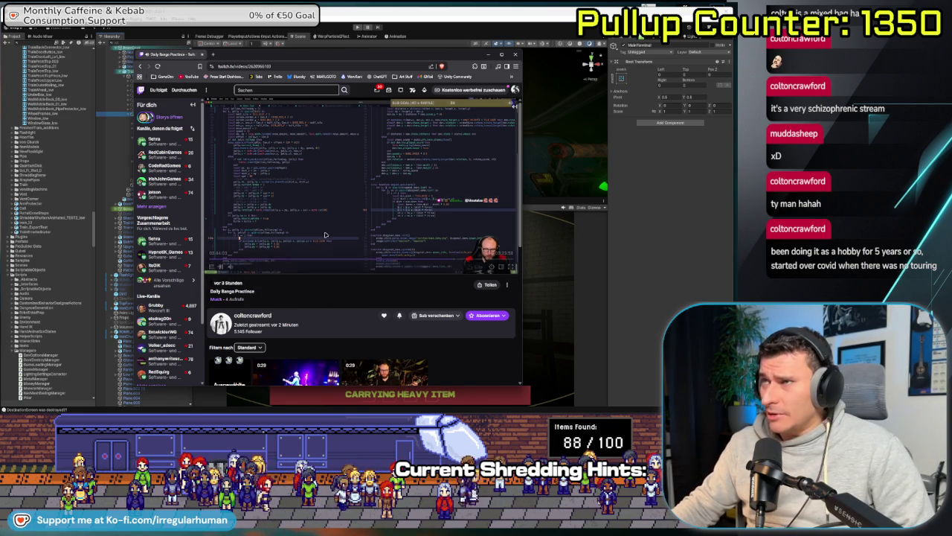
{"action": "left_click_drag", "start_coordinate": [391, 57], "coordinate": [383, 56]}
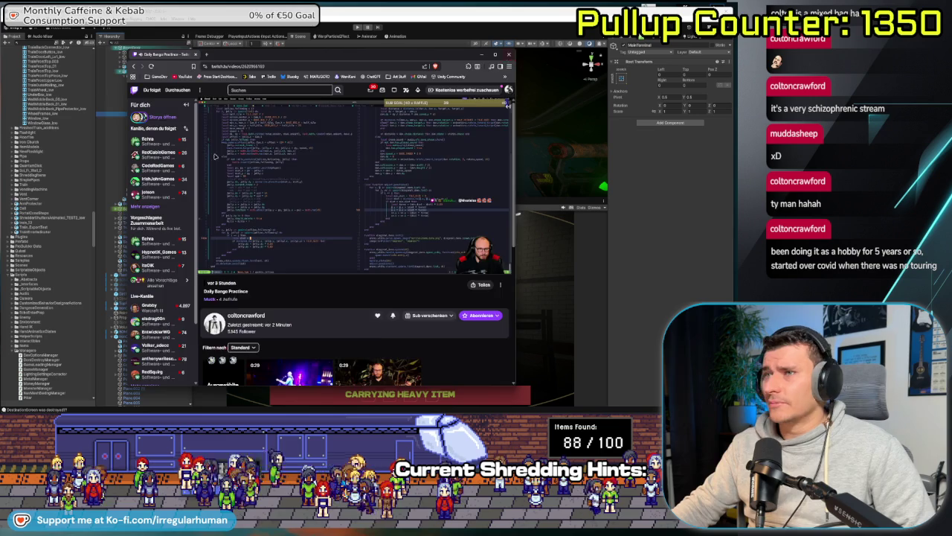
{"action": "key", "text": "alt+Tab"}
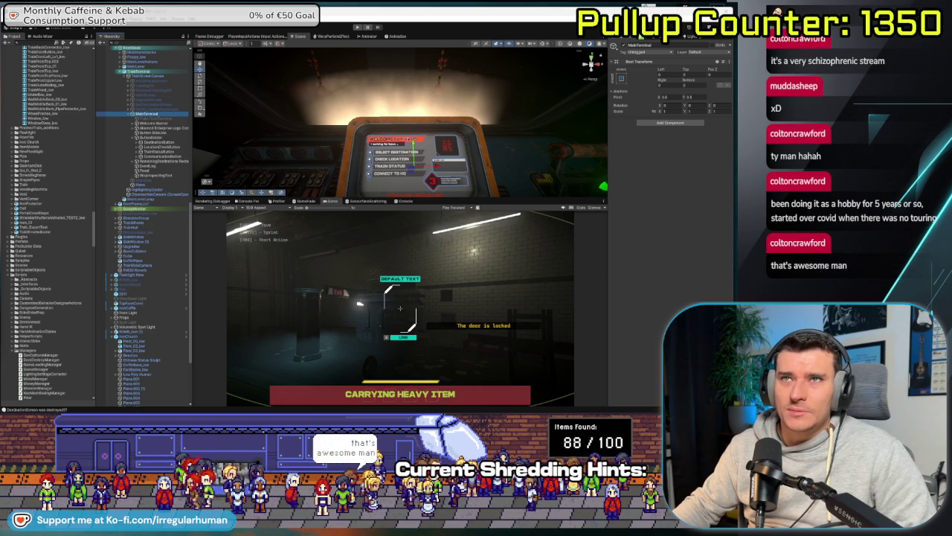
{"action": "key", "text": "alt+Tab"}
{"action": "mouse_move", "coordinate": [260, 256]}
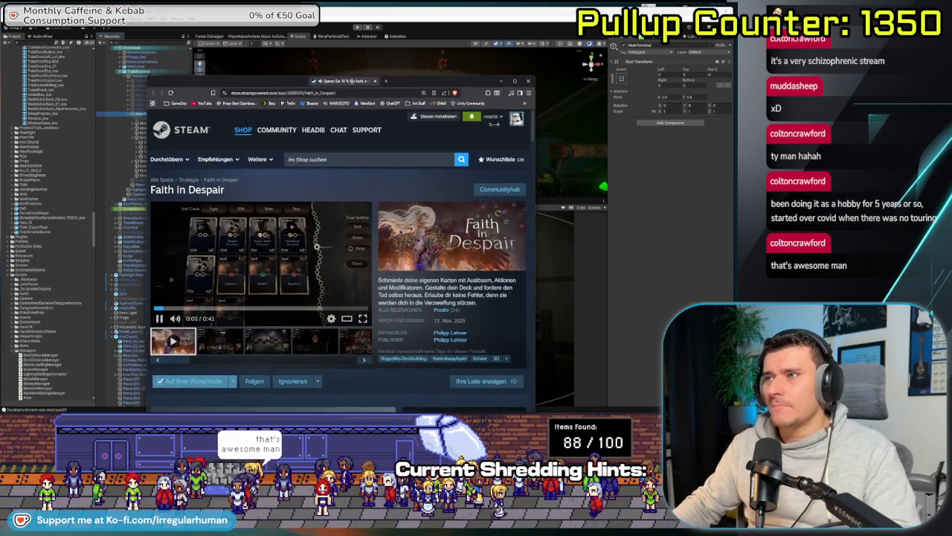
- Maximize the browser window showing the Faith in Despair store page
{"action": "double_click", "coordinate": [352, 81]}
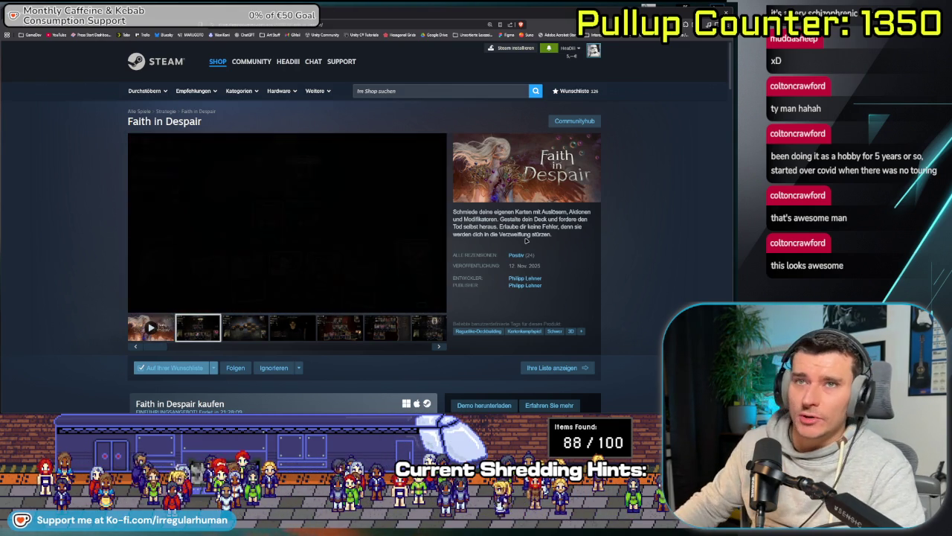
- View the hex-board, skull, Sort Cards, Boss Fight, card-collection and combat screenshots, then return to Unity
{"action": "left_click", "coordinate": [339, 338]}
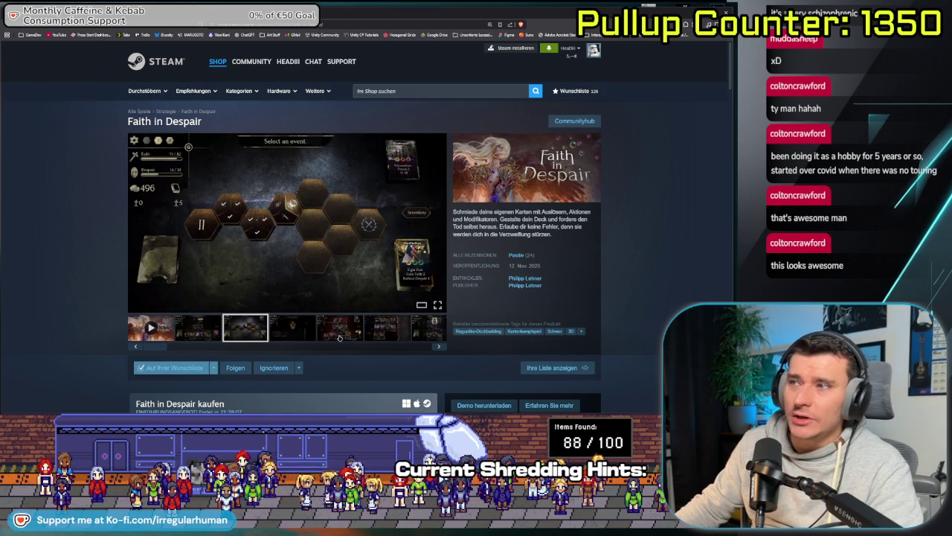
{"action": "left_click", "coordinate": [303, 331]}
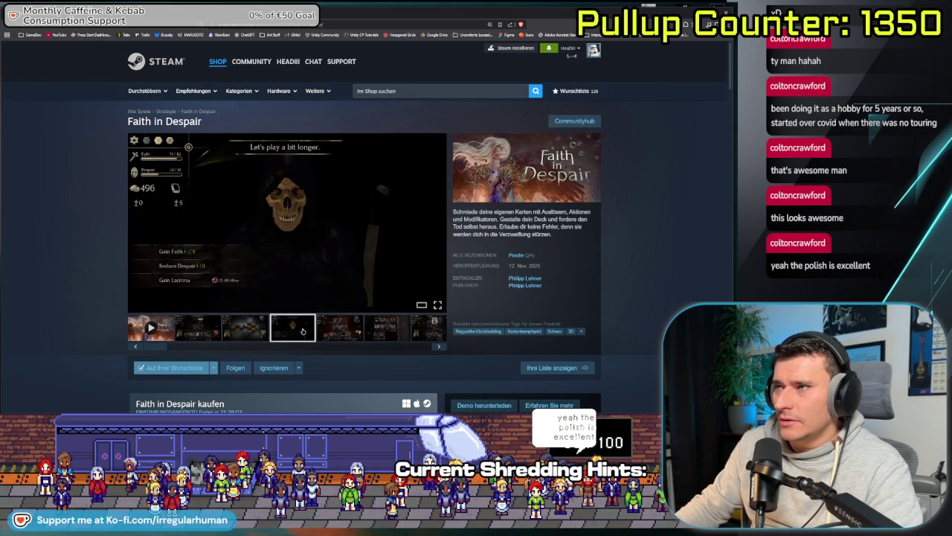
{"action": "left_click", "coordinate": [335, 331]}
{"action": "left_click", "coordinate": [384, 333]}
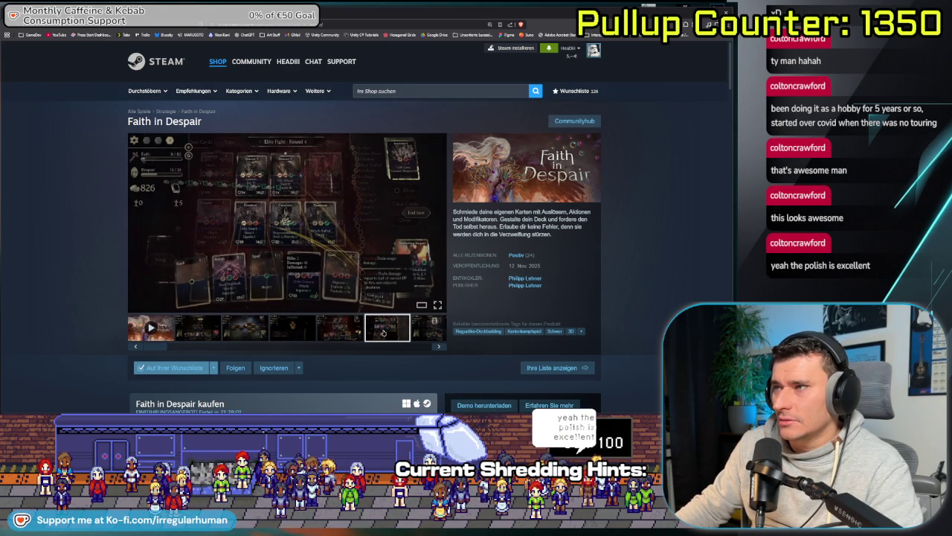
{"action": "left_click", "coordinate": [423, 328]}
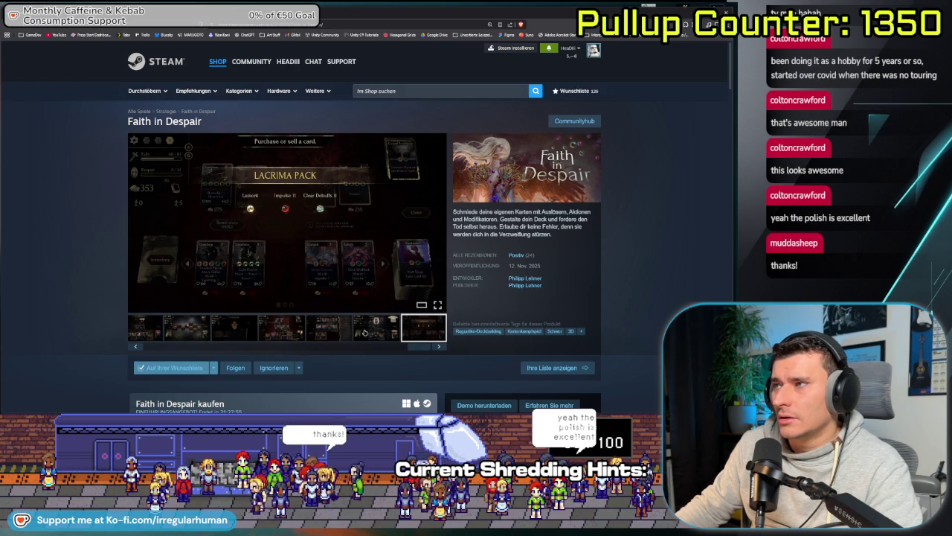
{"action": "left_click", "coordinate": [329, 329]}
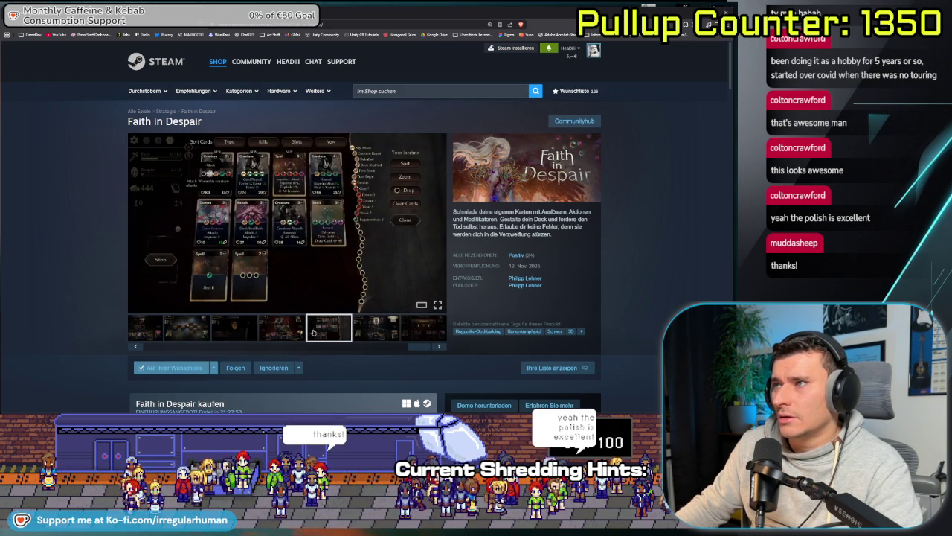
{"action": "mouse_move", "coordinate": [286, 222]}
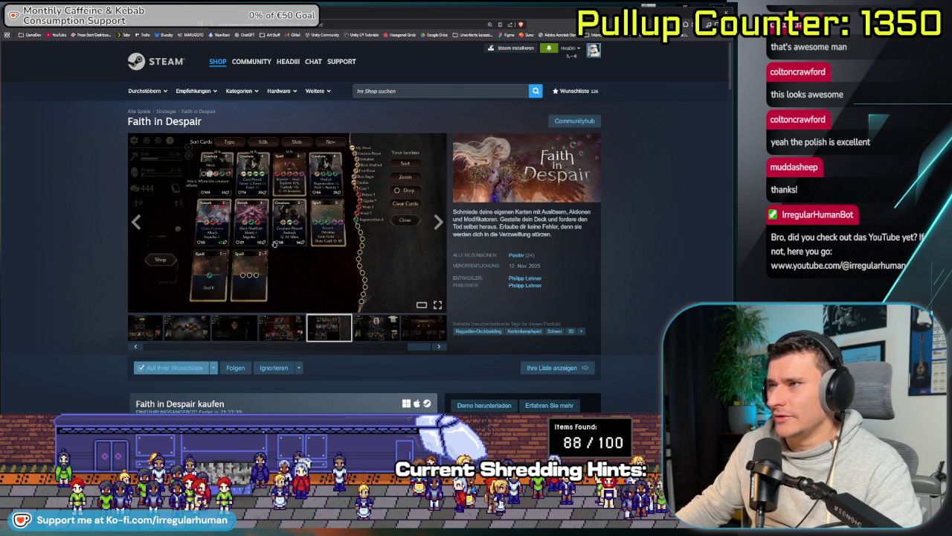
{"action": "left_click", "coordinate": [287, 320]}
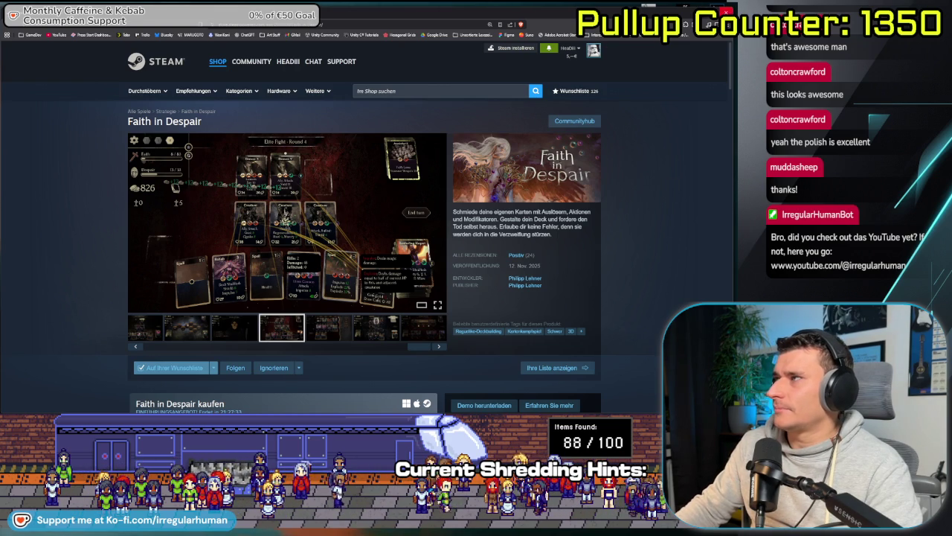
{"action": "key", "text": "alt+Tab"}
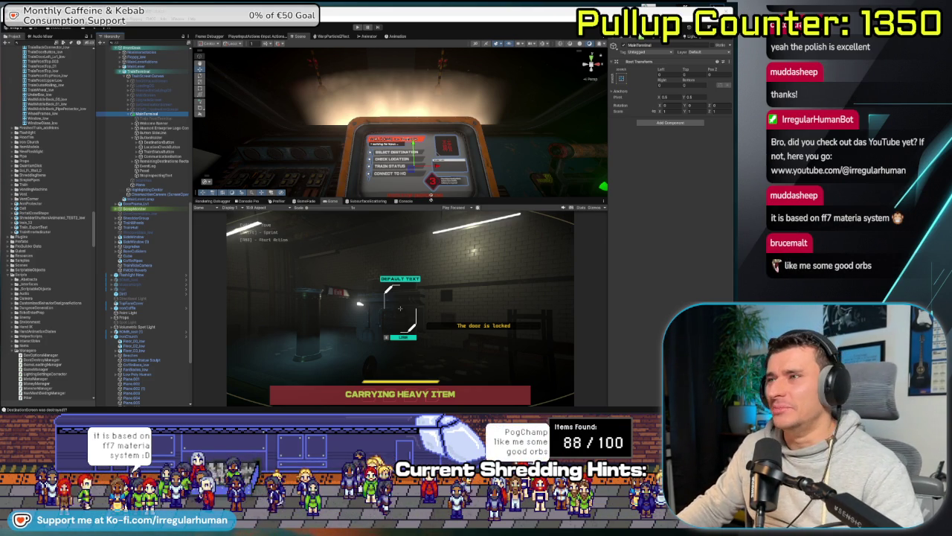
- Resize the Scene/Game splitter so the Game view is larger than the Scene view
{"action": "left_click_drag", "start_coordinate": [400, 199], "coordinate": [400, 225]}
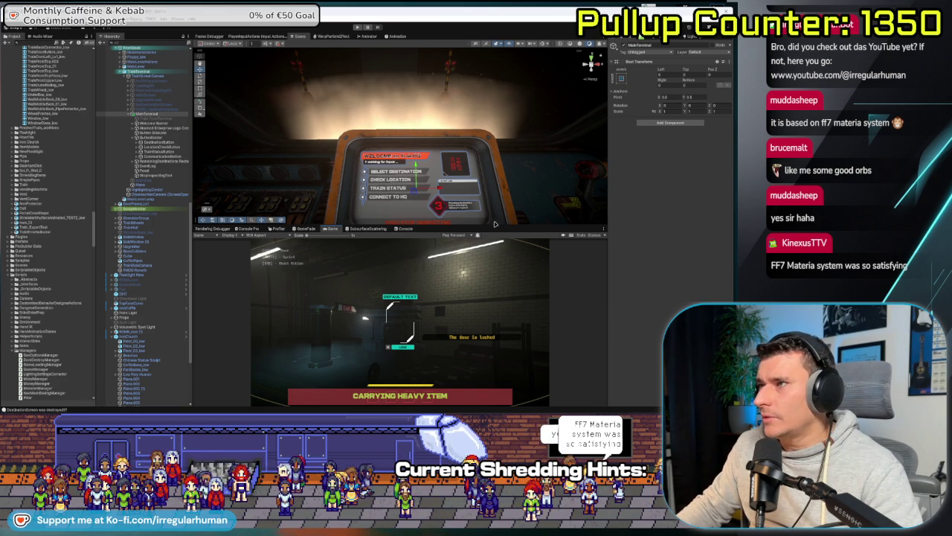
{"action": "left_click_drag", "start_coordinate": [492, 223], "coordinate": [476, 156]}
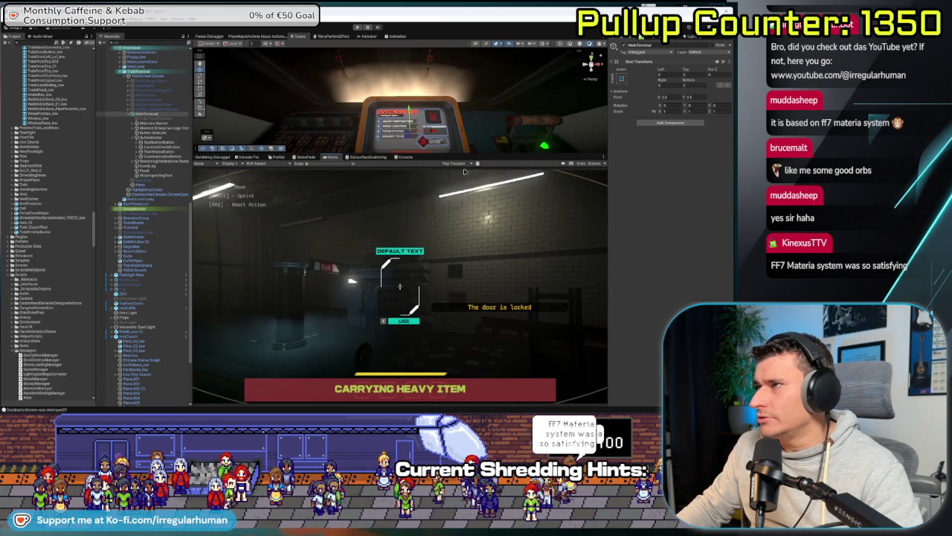
{"action": "left_click", "coordinate": [455, 163]}
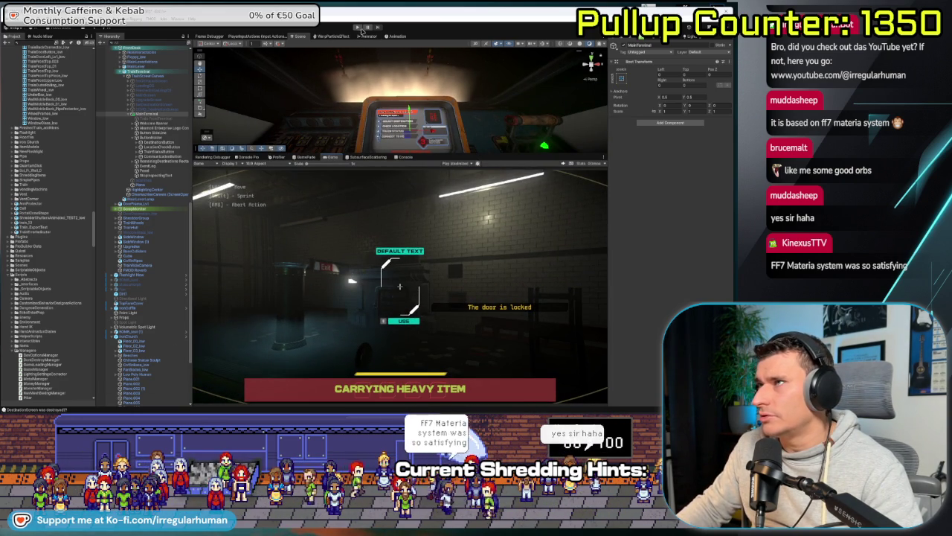
- Enter Play mode to run the game in the editor
{"action": "left_click", "coordinate": [358, 28]}
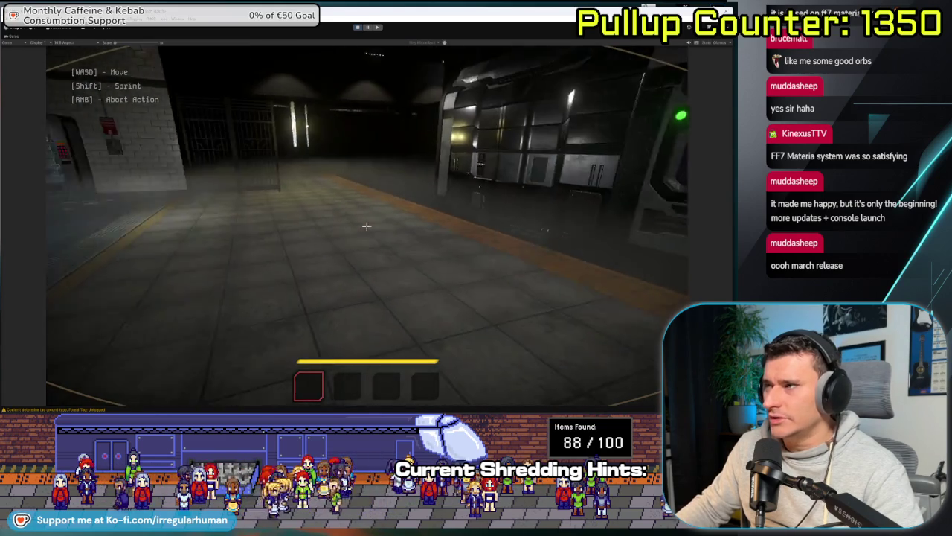
- Back out of the shredder close-up, walk to the heavy iron coffin and pick it up
{"action": "key", "text": "w"}
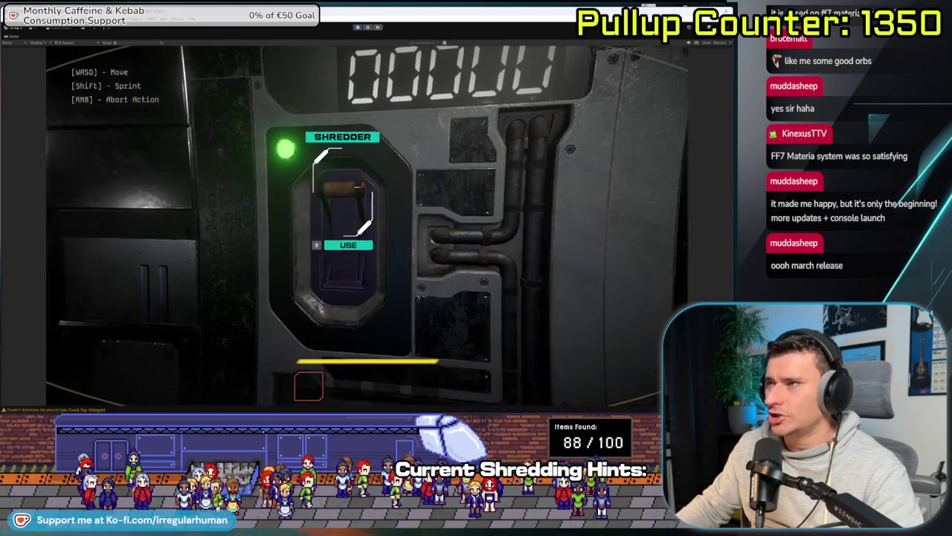
{"action": "right_click", "coordinate": [366, 225]}
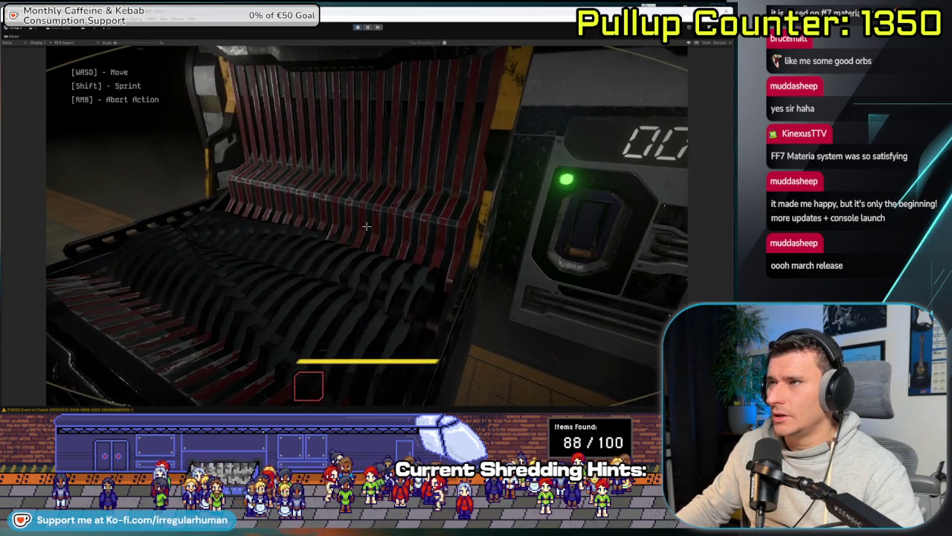
{"action": "right_click", "coordinate": [366, 225]}
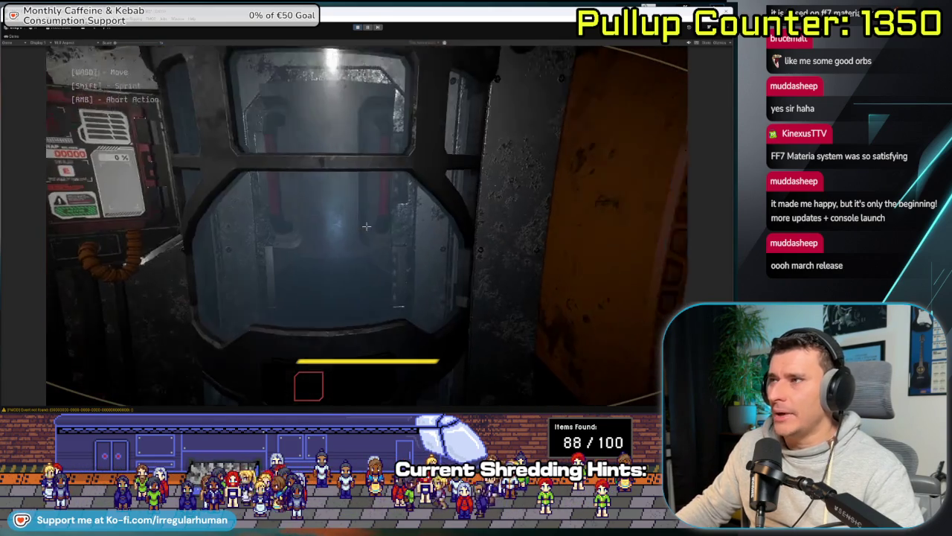
{"action": "key", "text": "w"}
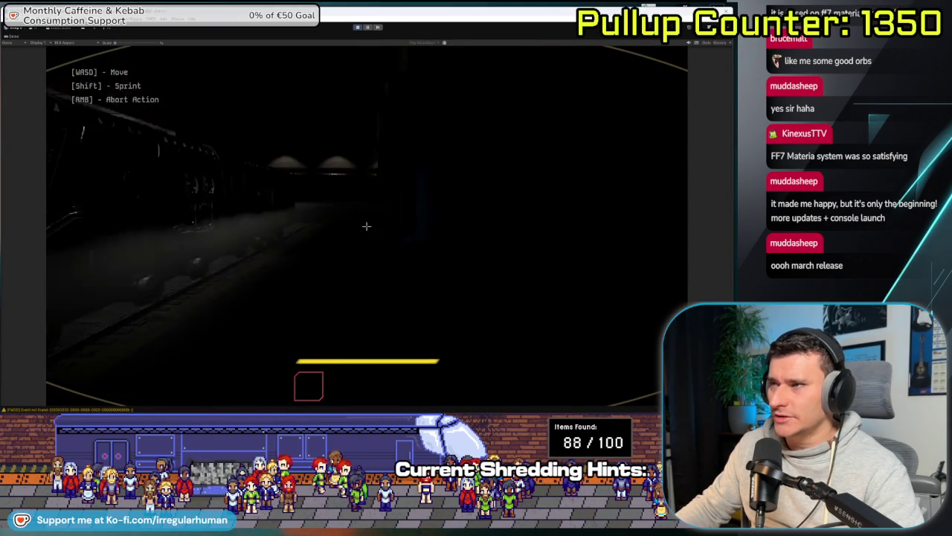
{"action": "left_click", "coordinate": [366, 226]}
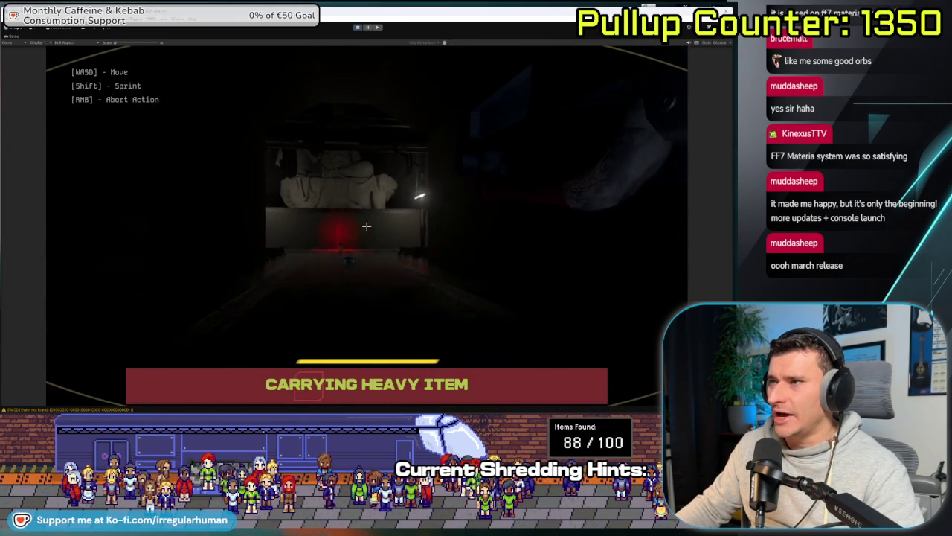
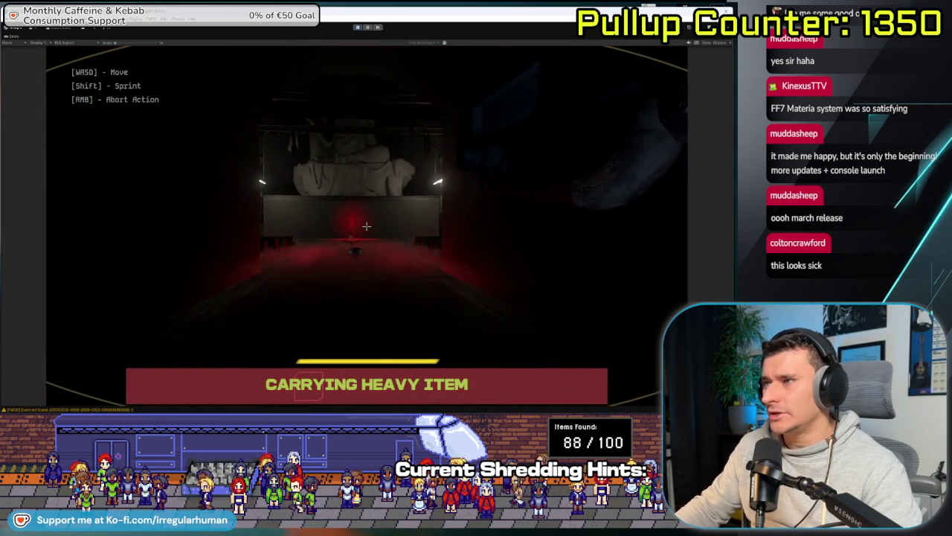
- Drop the heavy item and walk into the cab to inspect the TrainOS console
{"action": "left_click", "coordinate": [366, 226]}
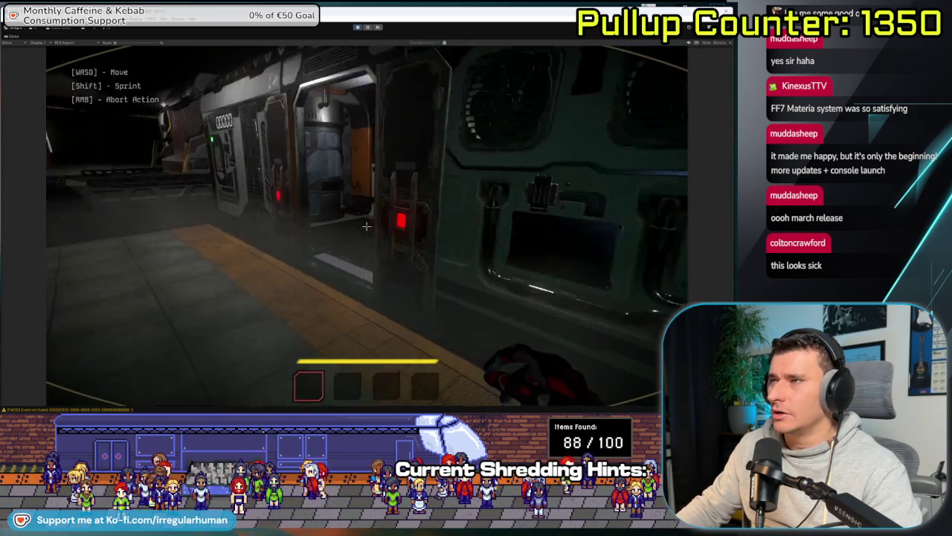
{"action": "key", "text": "w"}
{"action": "key", "text": "e"}
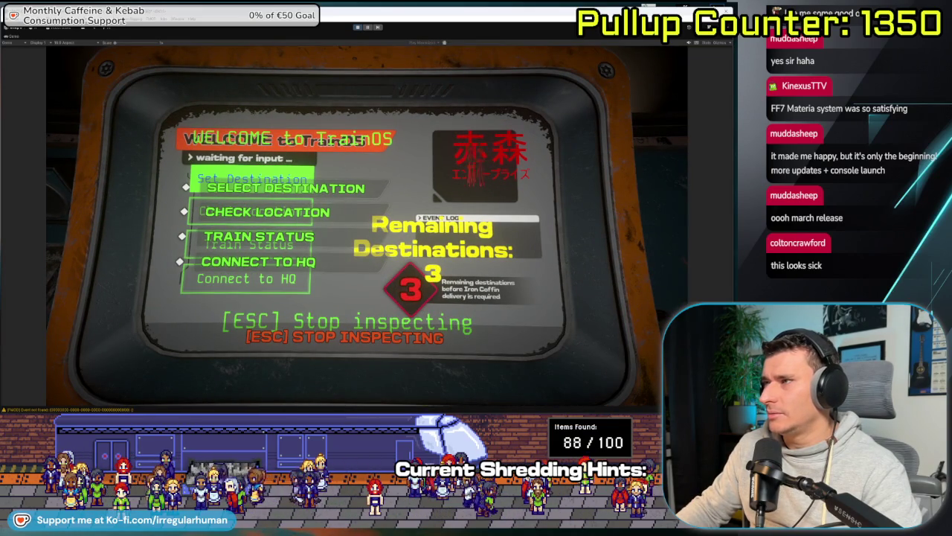
- Exit the terminal and shredder close-ups, then swing the frying pan
{"action": "key", "text": "Escape"}
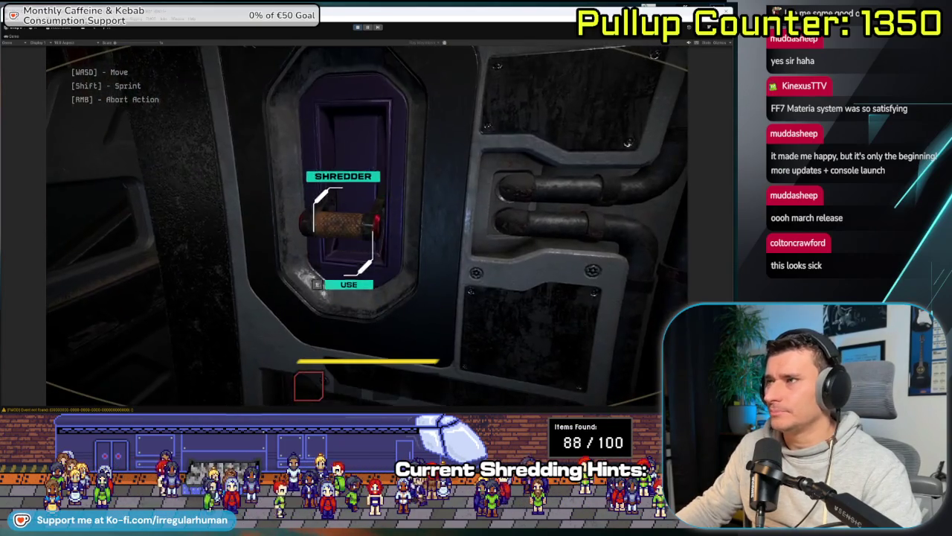
{"action": "right_click", "coordinate": [366, 226]}
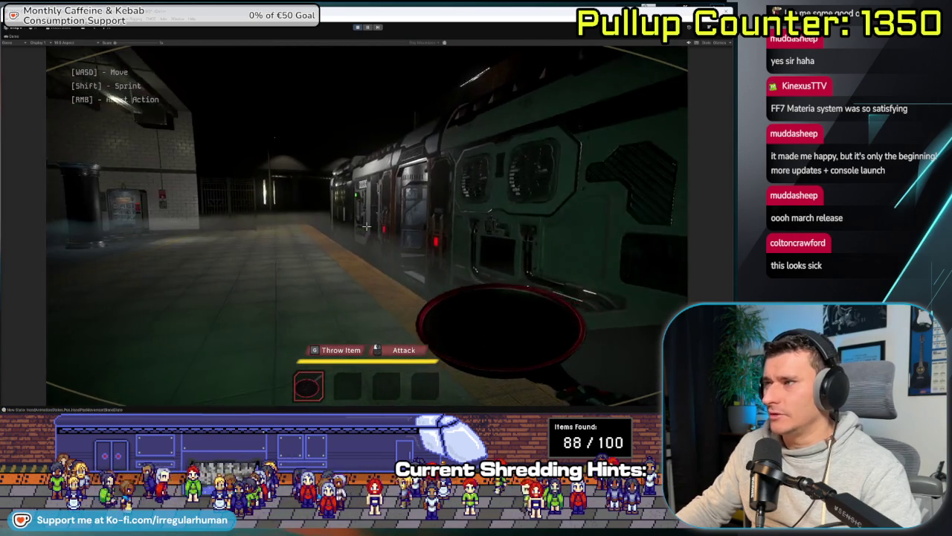
{"action": "left_click", "coordinate": [366, 225]}
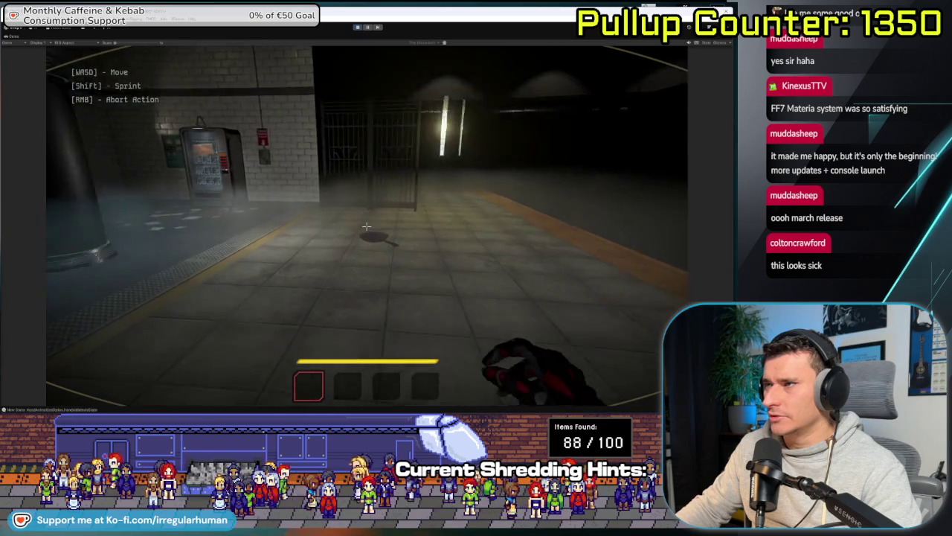
- Pick up the frying pan, roam past the bench and pillar, and swing it
{"action": "key", "text": "e"}
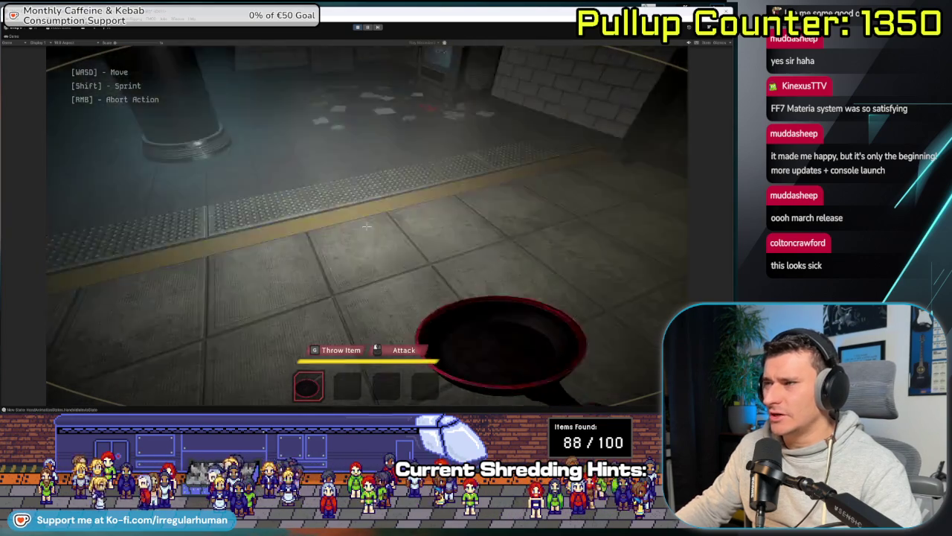
{"action": "key", "text": "w"}
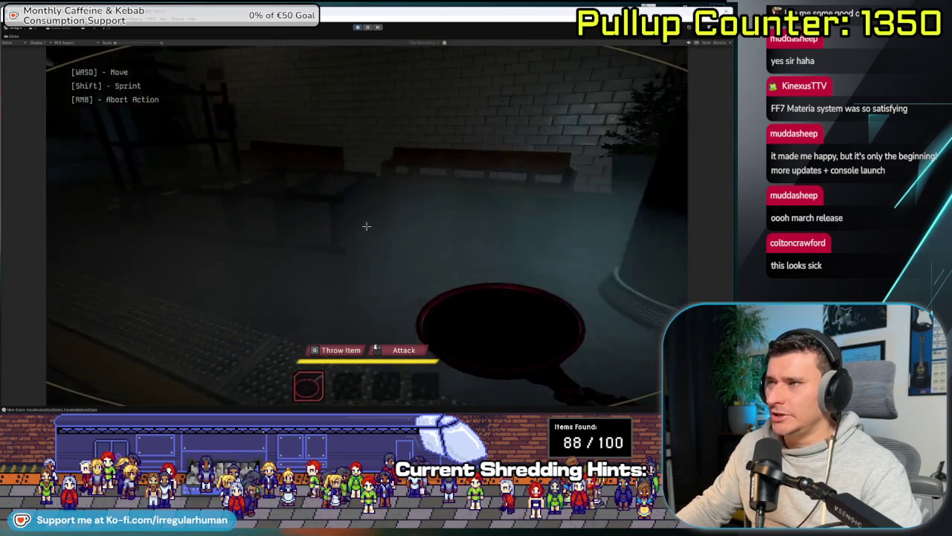
{"action": "key", "text": "w"}
{"action": "key", "text": "a"}
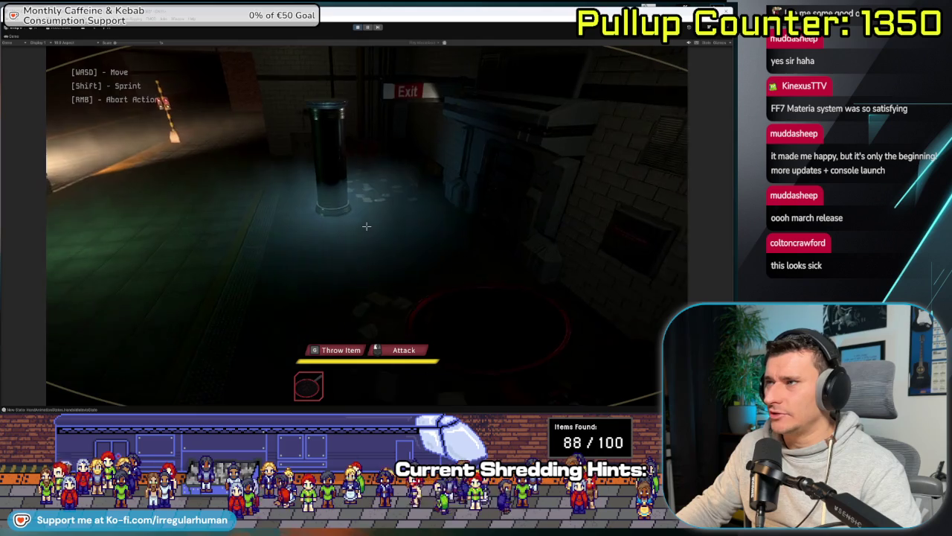
{"action": "key", "text": "w"}
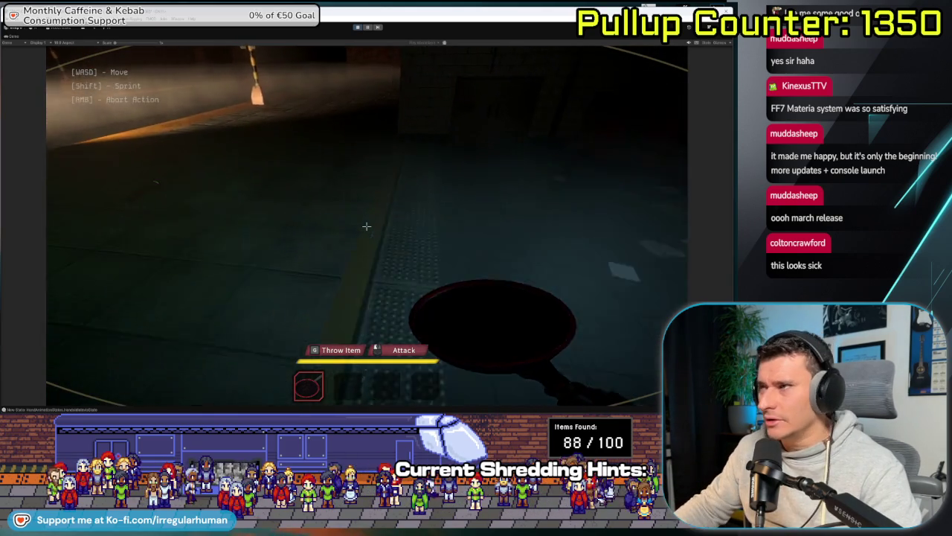
{"action": "key", "text": "w"}
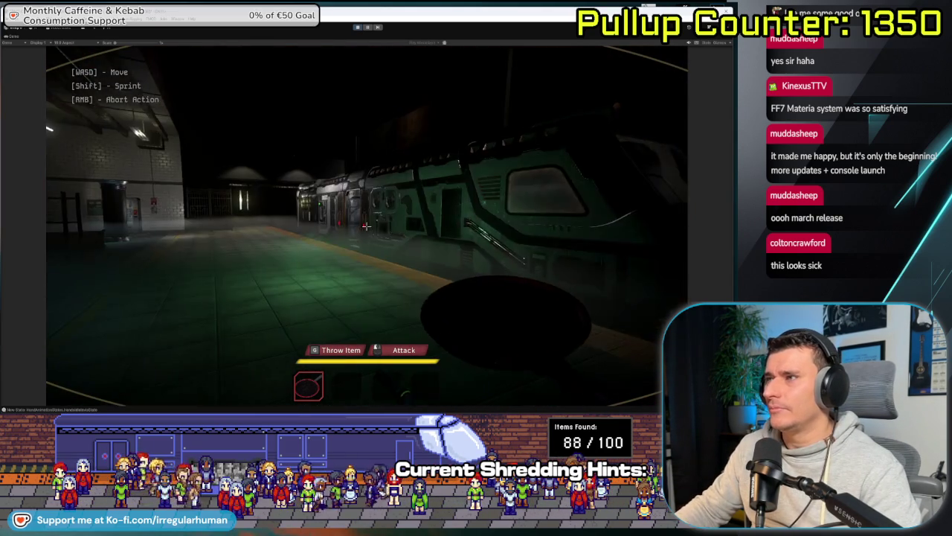
{"action": "key", "text": "w"}
{"action": "left_click", "coordinate": [366, 226]}
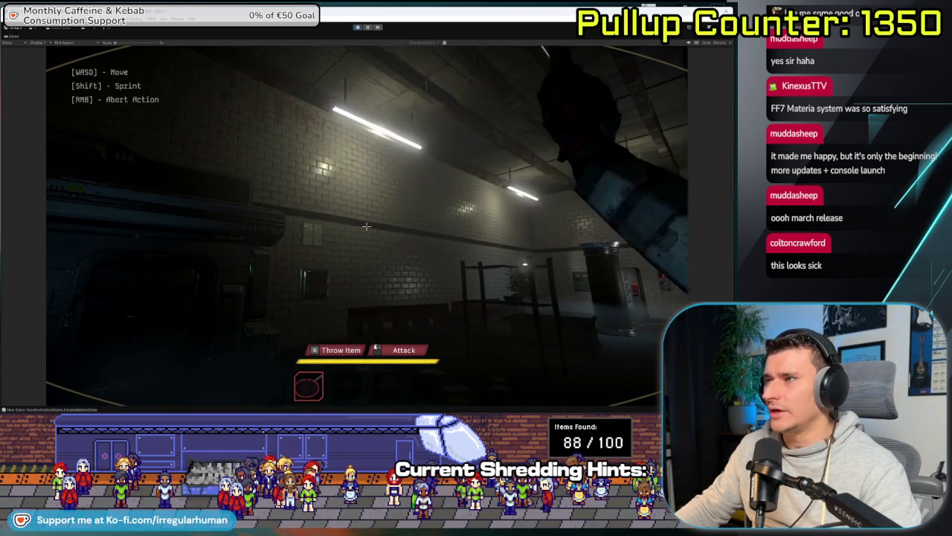
- Walk toward the vending machine, pause the game, and switch to the CONNECT TO HQ mockup
{"action": "key", "text": "w"}
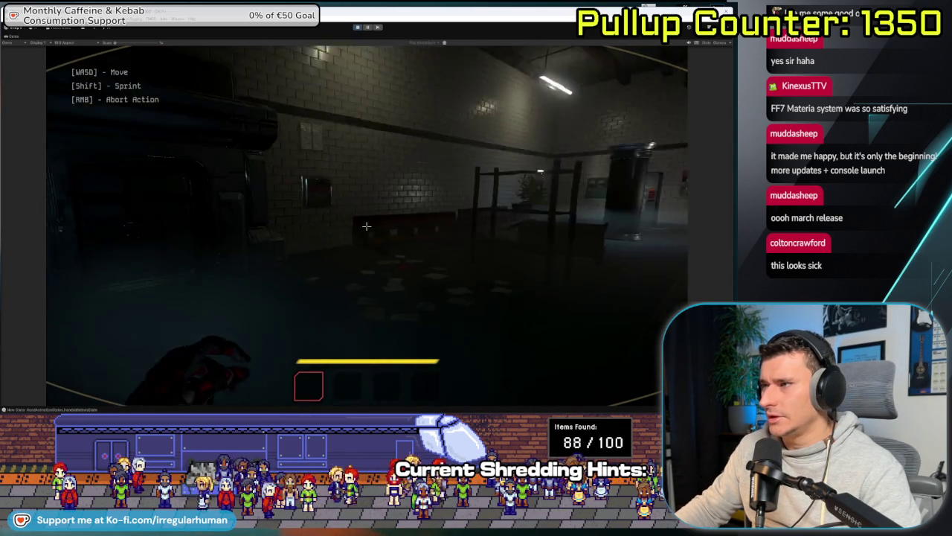
{"action": "key", "text": "w"}
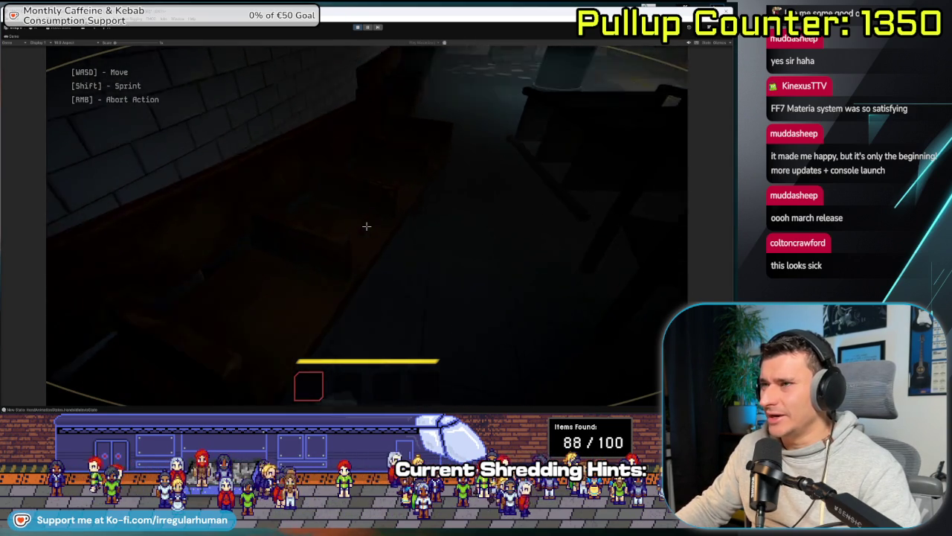
{"action": "key", "text": "w"}
{"action": "key", "text": "w"}
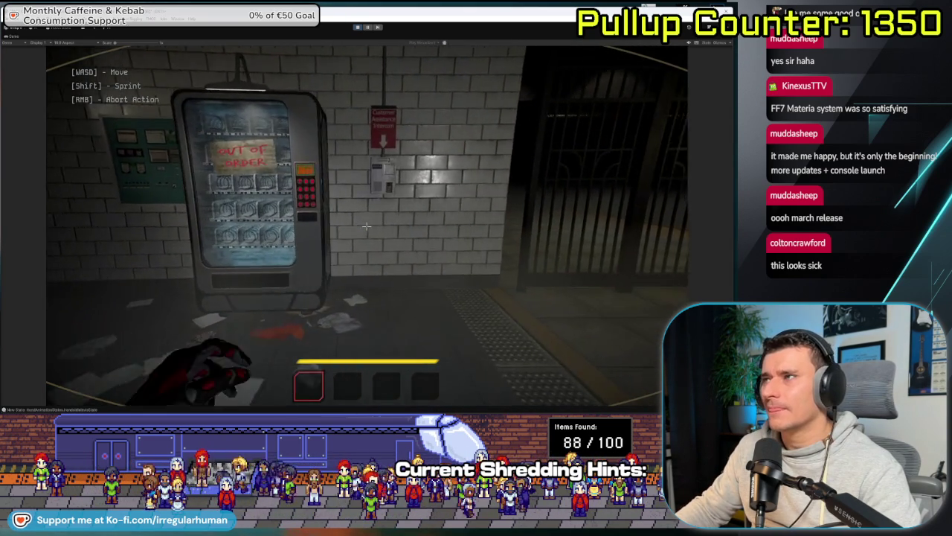
{"action": "key", "text": "Escape"}
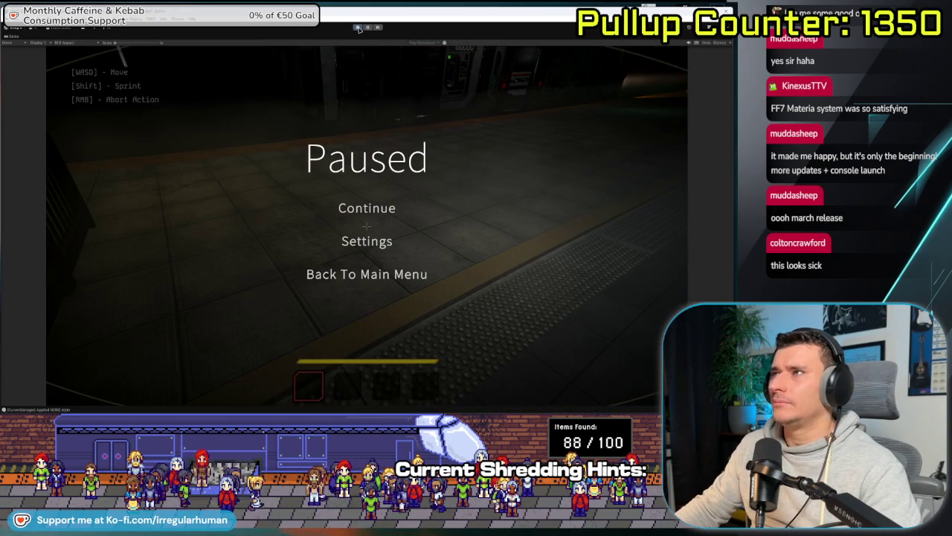
{"action": "key", "text": "alt+Tab"}
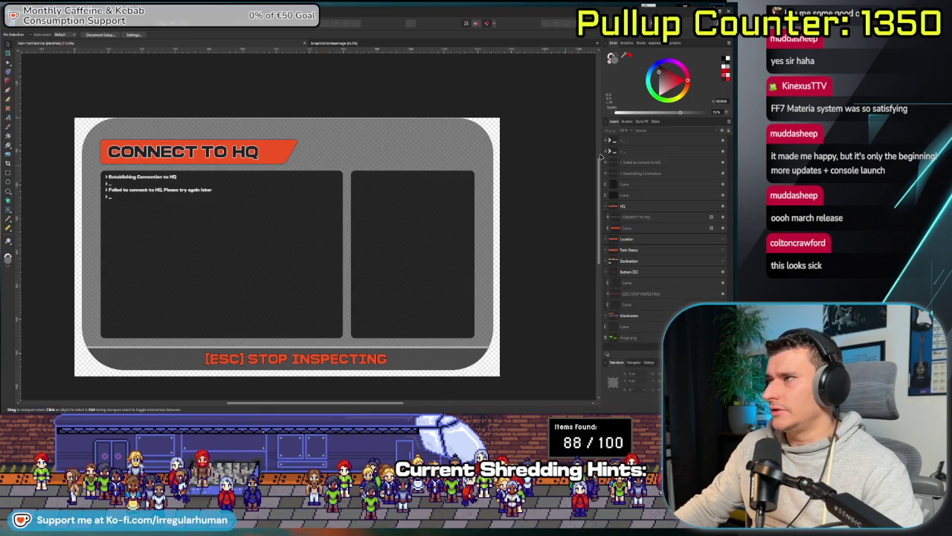
- Move the six CONNECT TO HQ layers into the HQ group and collapse it
{"action": "left_click", "coordinate": [665, 143]}
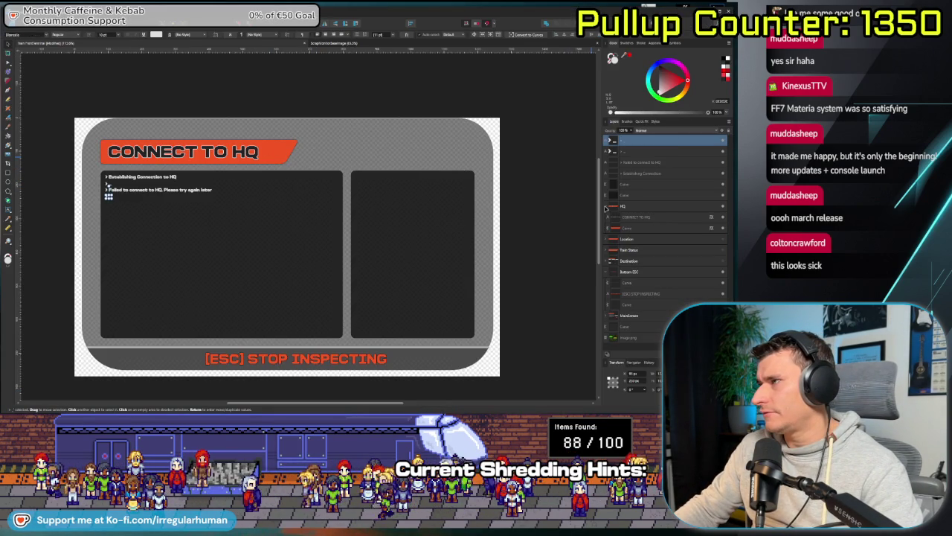
{"action": "left_click", "coordinate": [642, 196], "text": "shift"}
{"action": "left_click_drag", "start_coordinate": [640, 173], "coordinate": [628, 207]}
{"action": "left_click", "coordinate": [617, 141]}
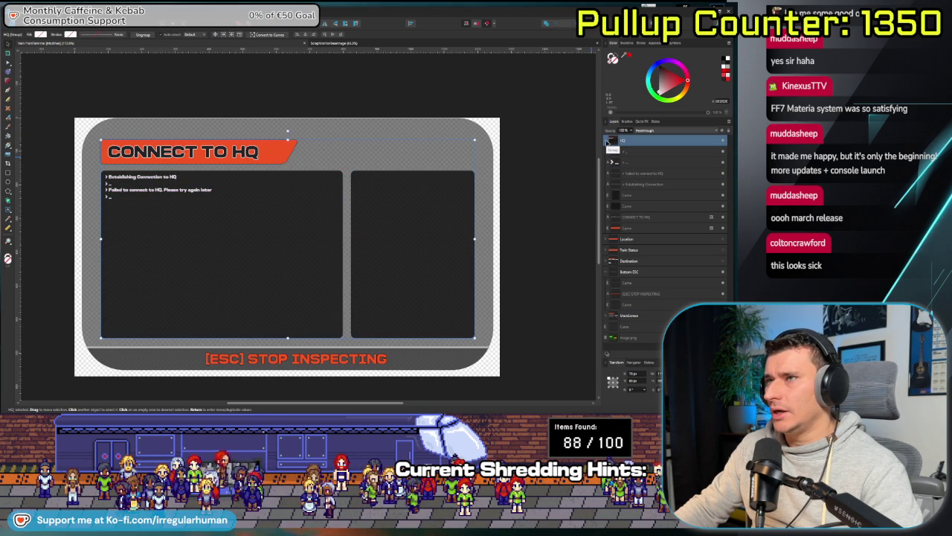
{"action": "left_click", "coordinate": [607, 142]}
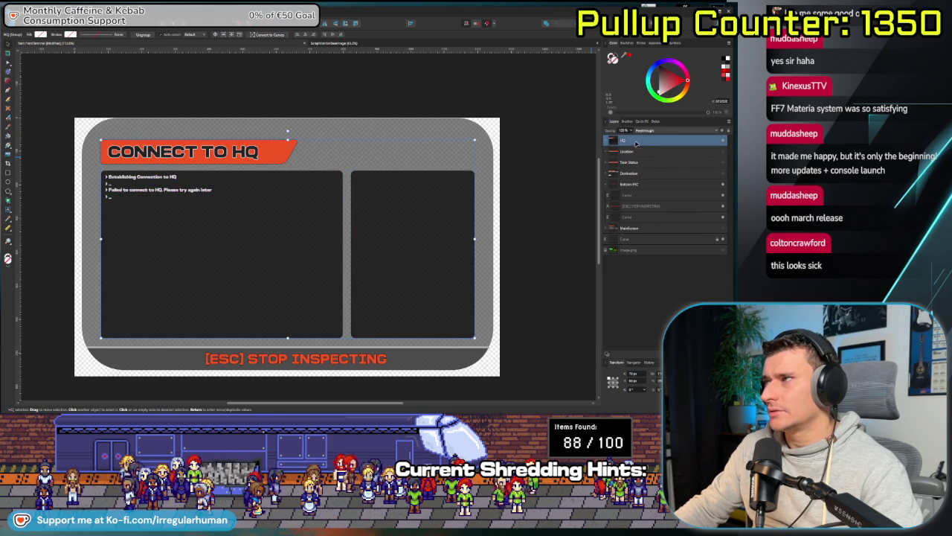
- Hide the HQ group and show the Location group's LOCATION DATA header
{"action": "left_click", "coordinate": [636, 152]}
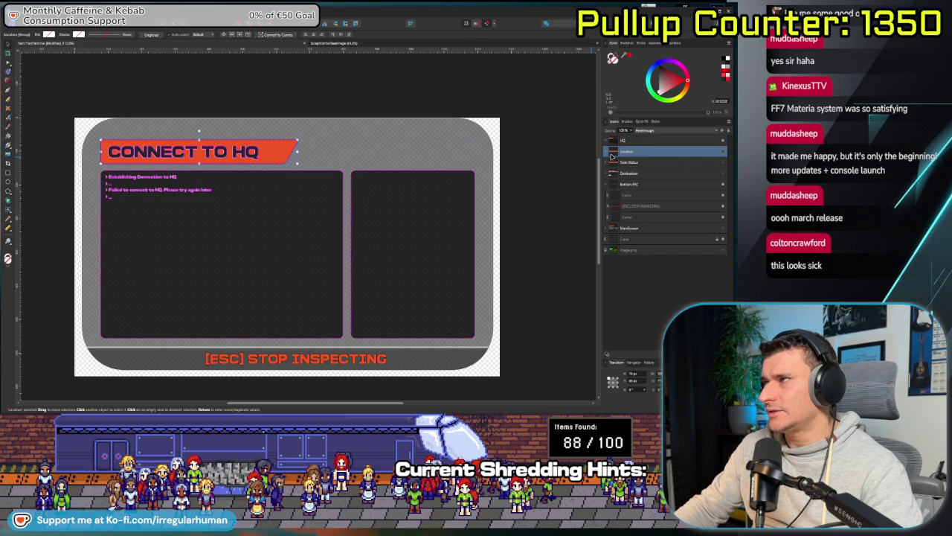
{"action": "left_click", "coordinate": [722, 140]}
{"action": "left_click", "coordinate": [723, 151]}
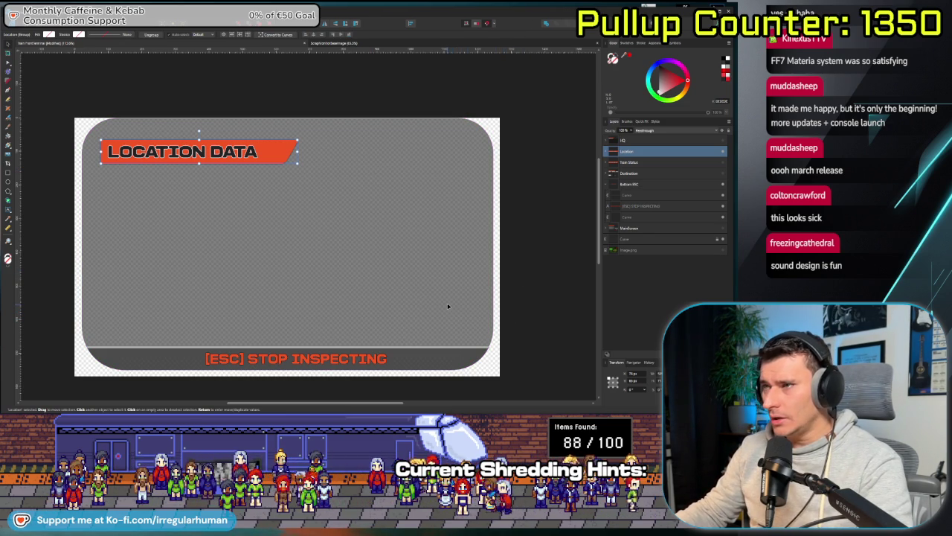
- Deselect everything and zoom in on the empty LOCATION DATA panel
{"action": "left_click", "coordinate": [526, 308]}
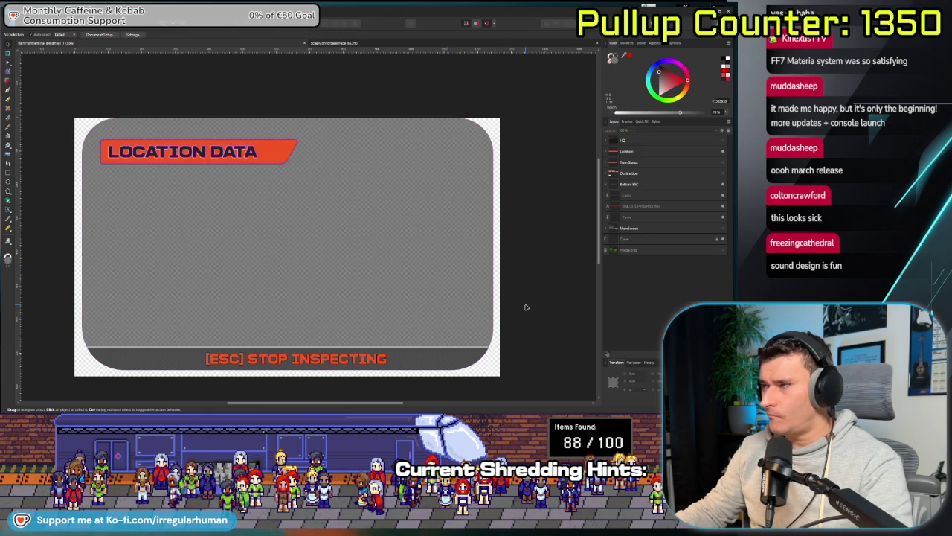
{"action": "scroll", "coordinate": [275, 279], "scroll_direction": "up", "scroll_amount": 1}
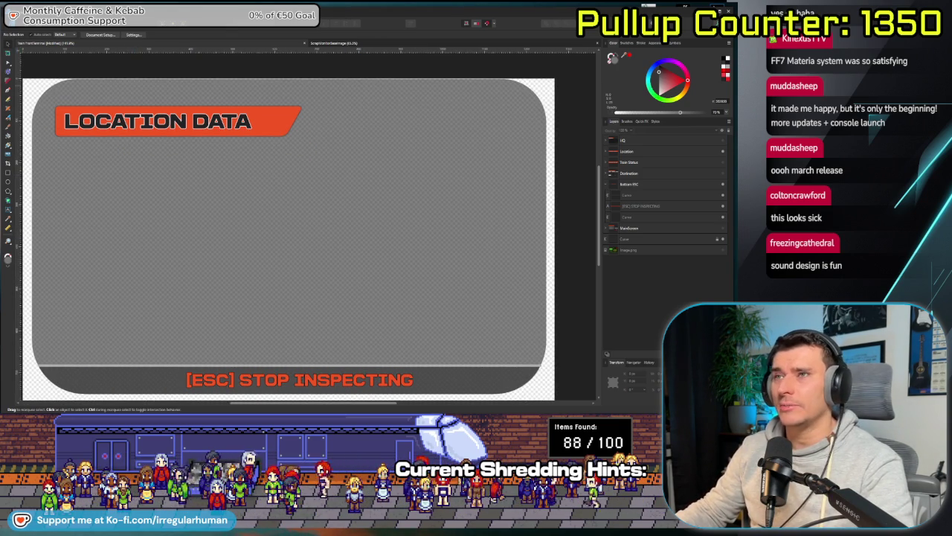
- Draw the left content panel as curves and place a half-height, narrower copy on the right
{"action": "left_click", "coordinate": [8, 172]}
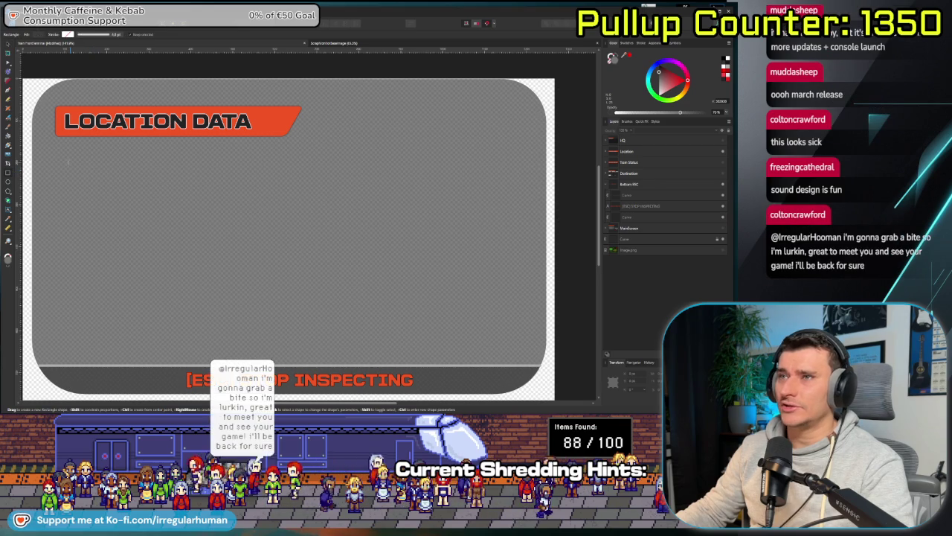
{"action": "mouse_move", "coordinate": [56, 161]}
{"action": "left_mouse_down"}
{"action": "mouse_move", "coordinate": [161, 223]}
{"action": "mouse_move", "coordinate": [261, 248]}
{"action": "mouse_move", "coordinate": [284, 234]}
{"action": "mouse_move", "coordinate": [289, 350]}
{"action": "mouse_move", "coordinate": [290, 342]}
{"action": "left_mouse_up"}
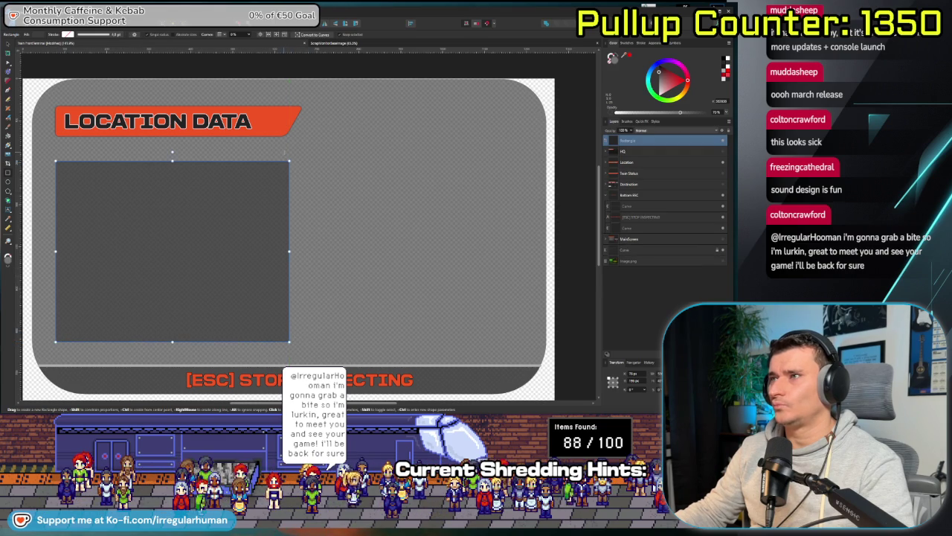
{"action": "key", "text": "ctrl+Return"}
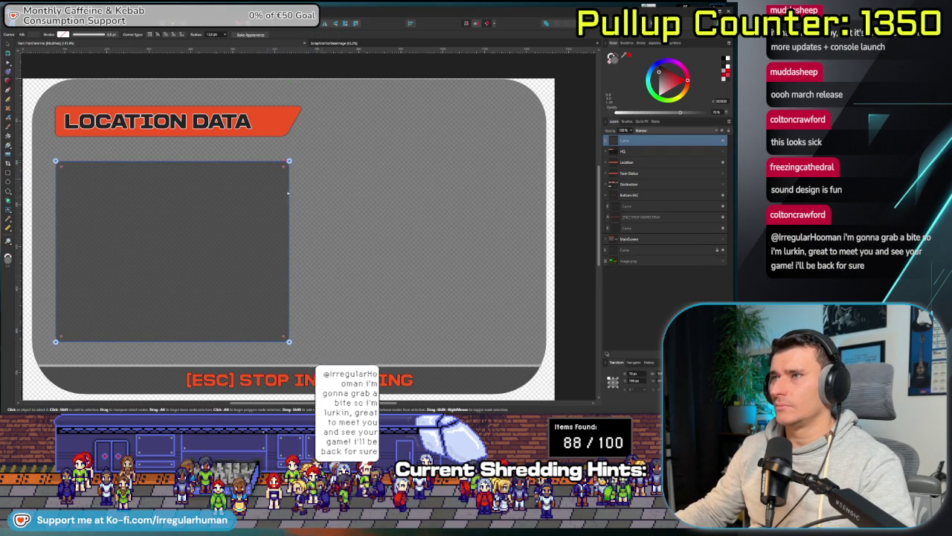
{"action": "key", "text": "v"}
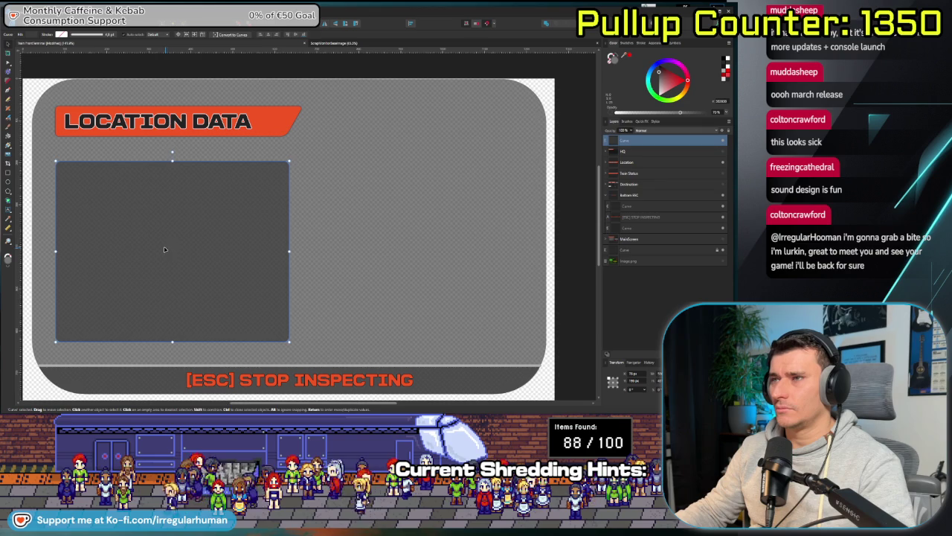
{"action": "left_click_drag", "start_coordinate": [166, 250], "coordinate": [407, 248]}
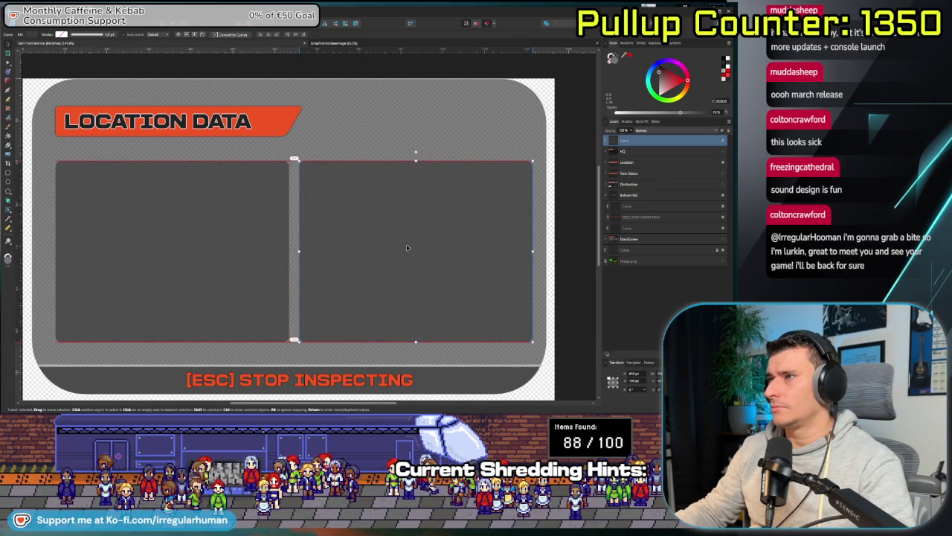
{"action": "left_click_drag", "start_coordinate": [407, 247], "coordinate": [406, 288]}
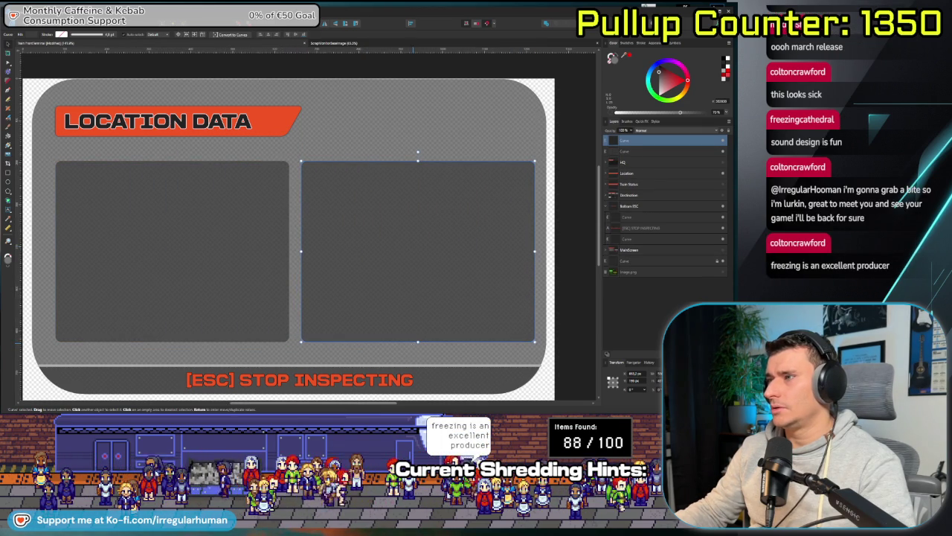
{"action": "left_click_drag", "start_coordinate": [414, 345], "coordinate": [301, 189]}
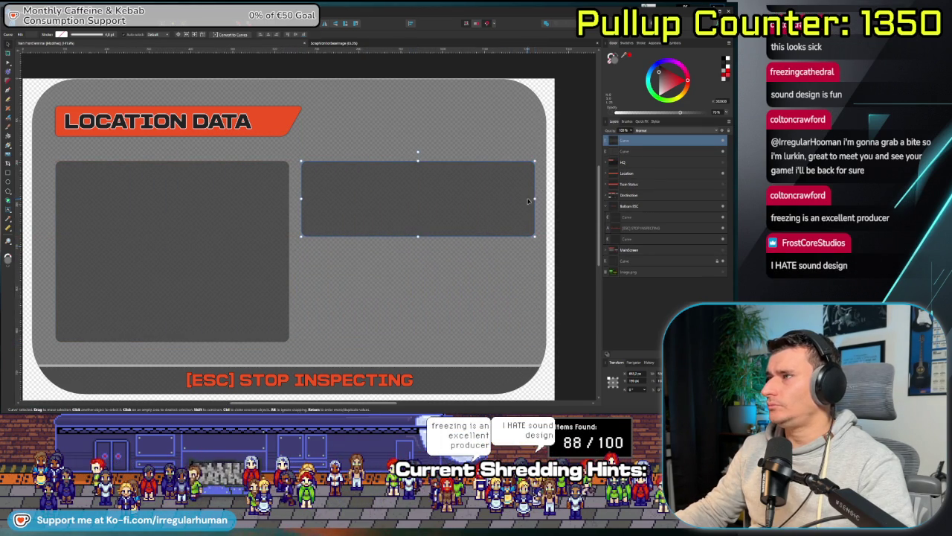
{"action": "left_click_drag", "start_coordinate": [535, 192], "coordinate": [529, 191]}
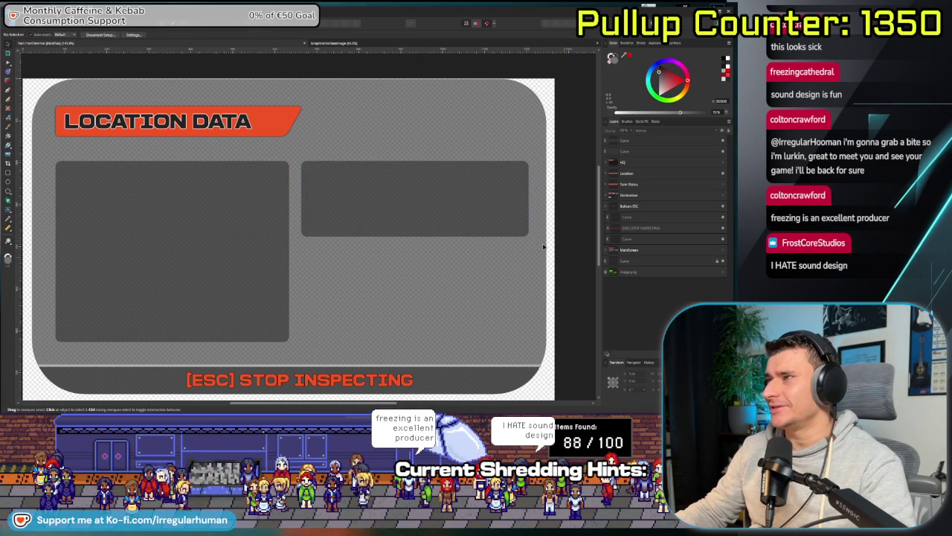
{"action": "left_click_drag", "start_coordinate": [529, 198], "coordinate": [523, 198]}
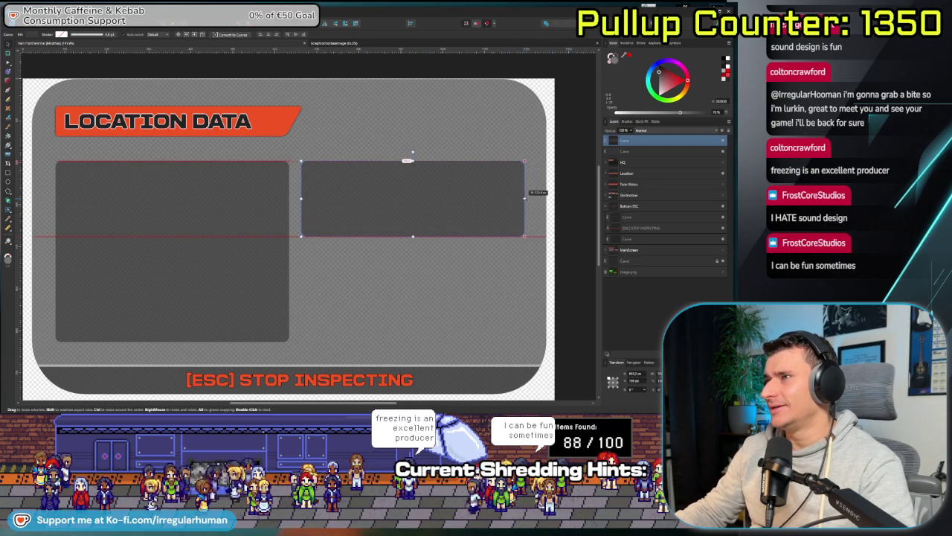
{"action": "key", "text": "Escape"}
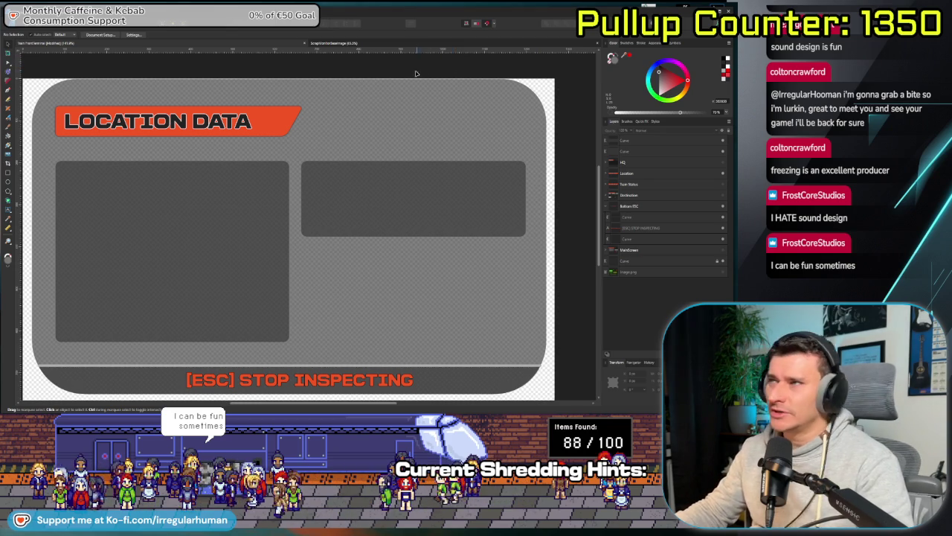
- Duplicate the right panel below the original, leaving a small gap between them
{"action": "scroll", "coordinate": [417, 73], "scroll_direction": "left", "scroll_amount": 2}
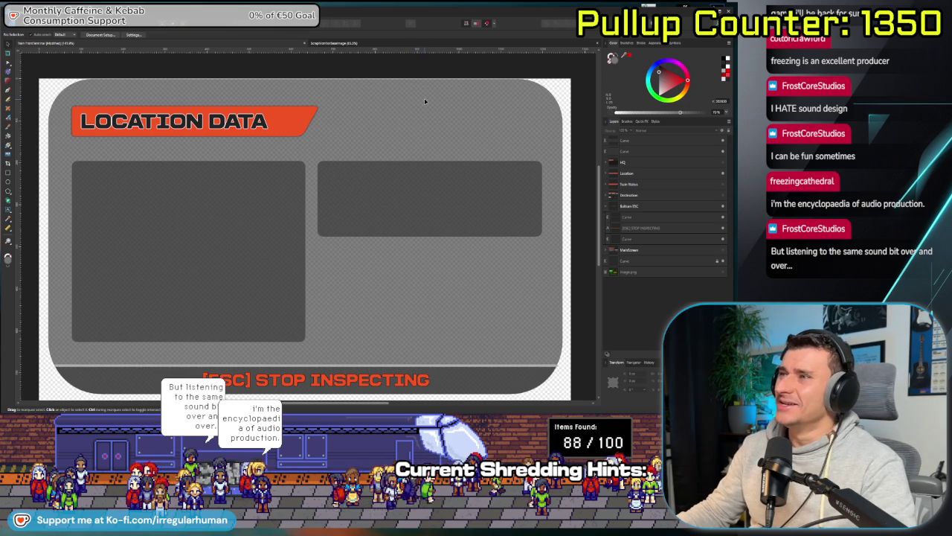
{"action": "left_click", "coordinate": [430, 214]}
{"action": "left_click_drag", "start_coordinate": [430, 212], "coordinate": [418, 298]}
{"action": "left_click_drag", "start_coordinate": [429, 265], "coordinate": [428, 239]}
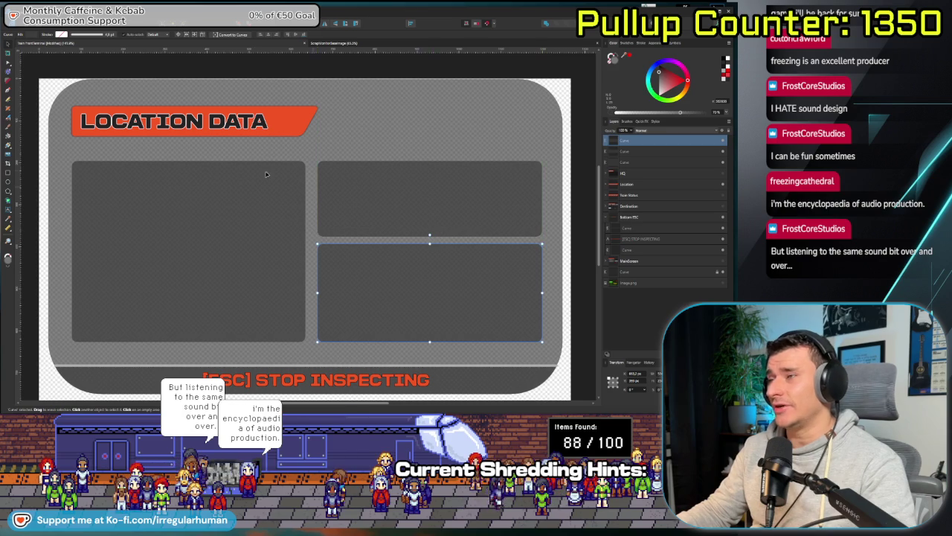
{"action": "left_click", "coordinate": [27, 301]}
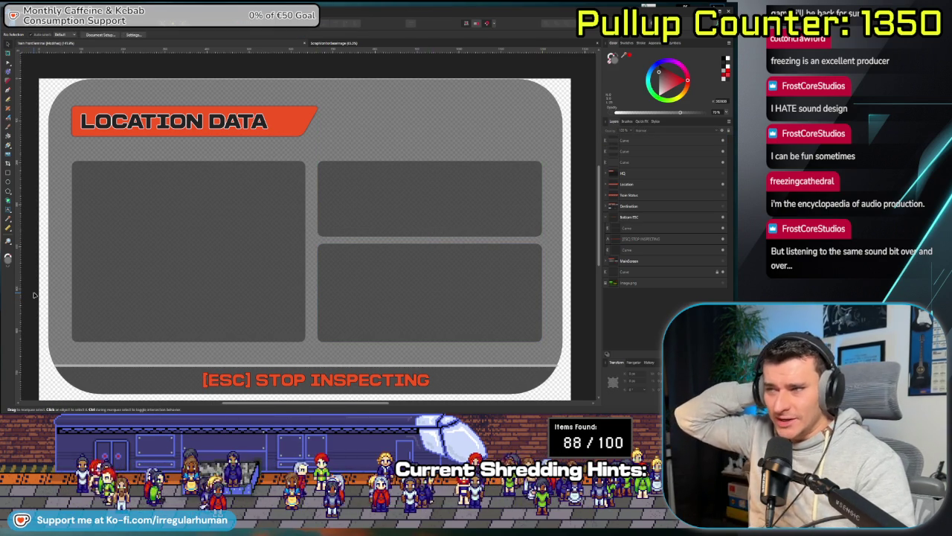
{"action": "left_click", "coordinate": [429, 245]}
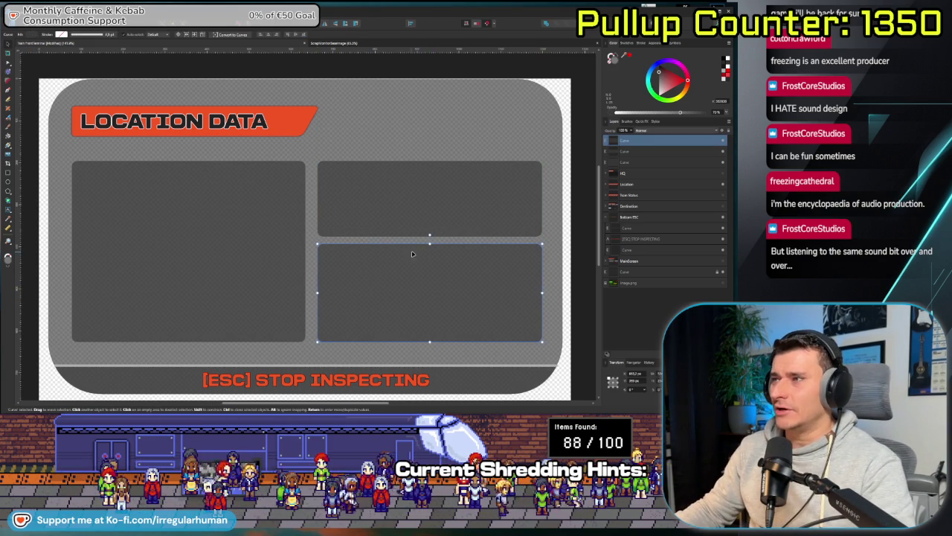
{"action": "left_click_drag", "start_coordinate": [429, 243], "coordinate": [429, 248]}
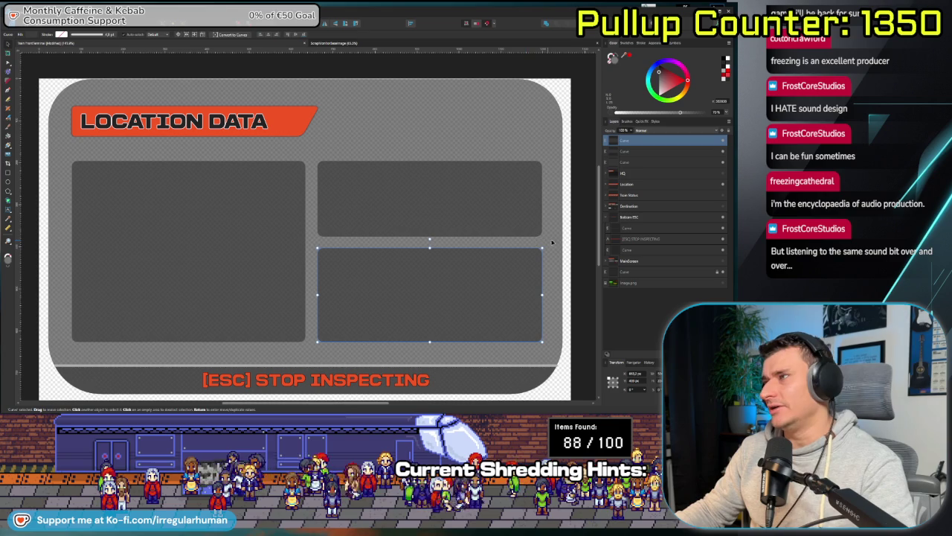
{"action": "left_click", "coordinate": [575, 242]}
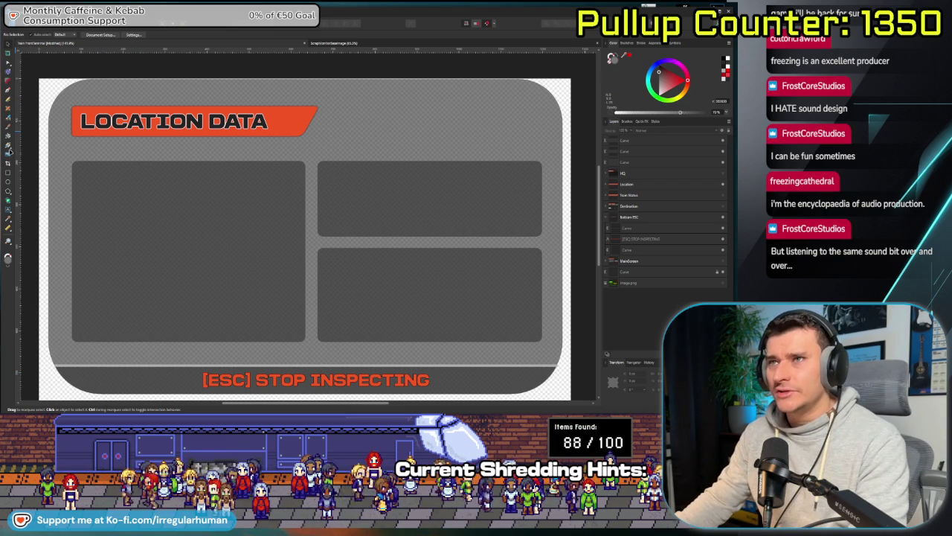
- Recentre the mockup in the view and switch to the Unity project
{"action": "scroll", "coordinate": [33, 170], "scroll_direction": "down", "scroll_amount": 1}
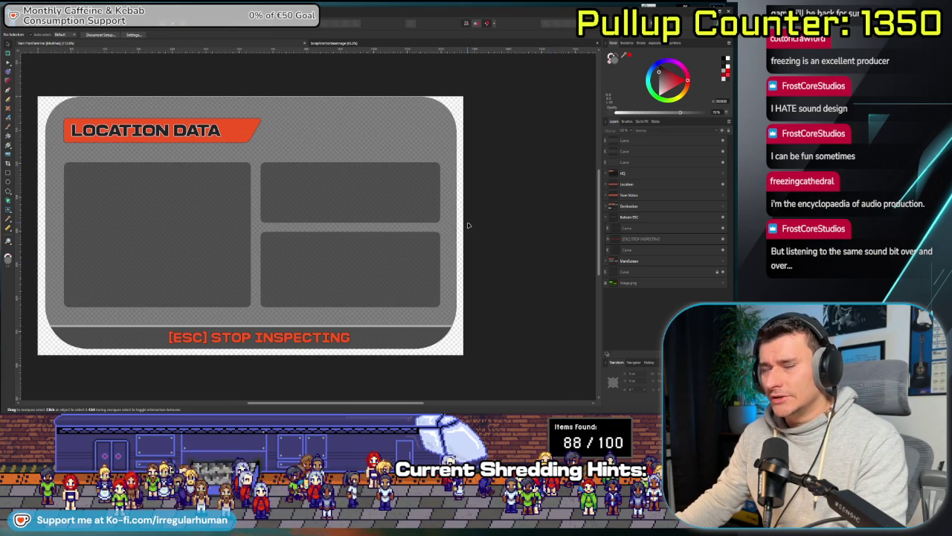
{"action": "left_click_drag", "start_coordinate": [474, 224], "coordinate": [487, 236]}
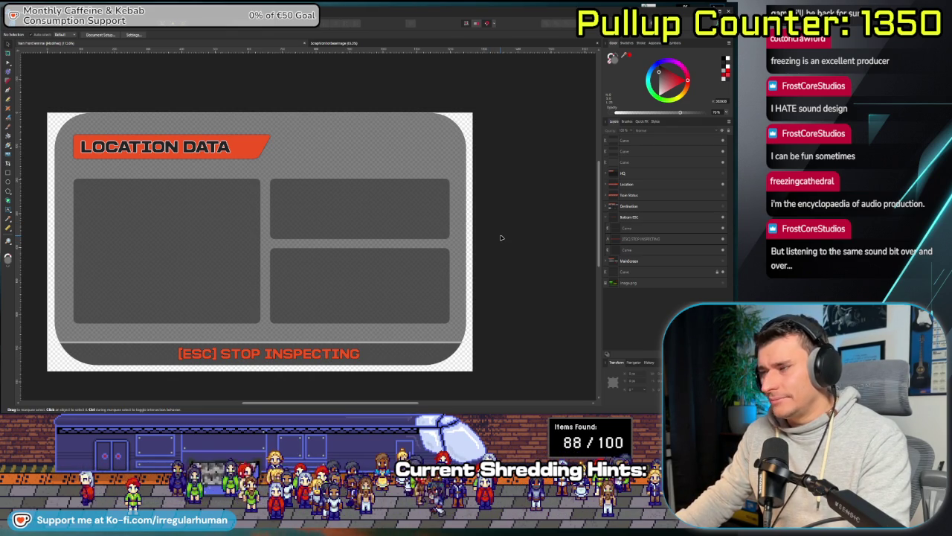
{"action": "key", "text": "alt+Tab"}
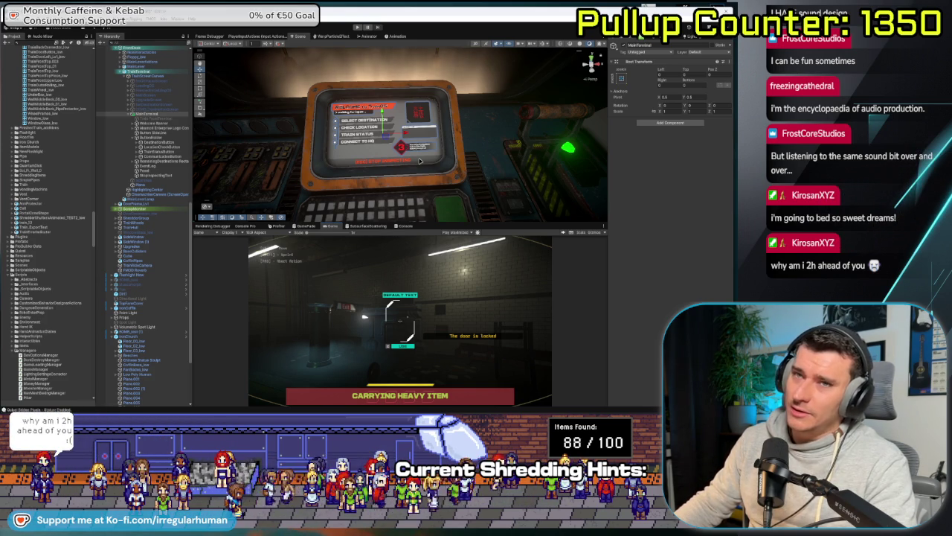
{"action": "mouse_move", "coordinate": [425, 158]}
{"action": "left_mouse_down"}
{"action": "mouse_move", "coordinate": [421, 147]}
{"action": "mouse_move", "coordinate": [446, 172]}
{"action": "left_mouse_up"}
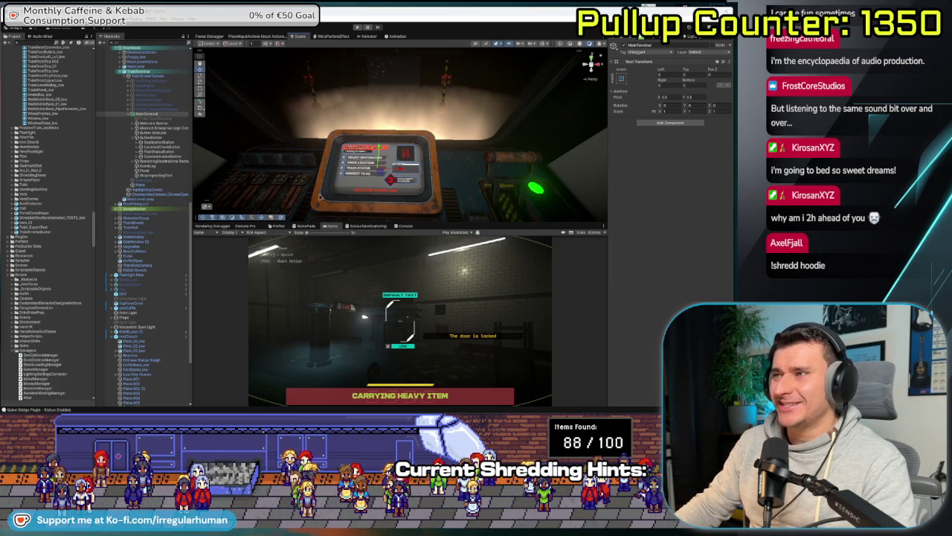
{"action": "left_click_drag", "start_coordinate": [400, 211], "coordinate": [399, 204]}
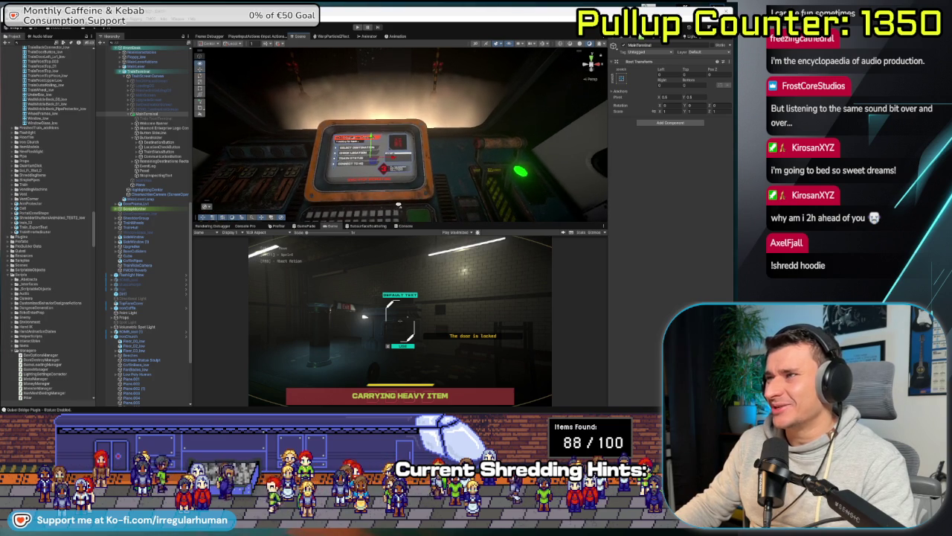
{"action": "scroll", "coordinate": [372, 149], "scroll_direction": "up", "scroll_amount": 2}
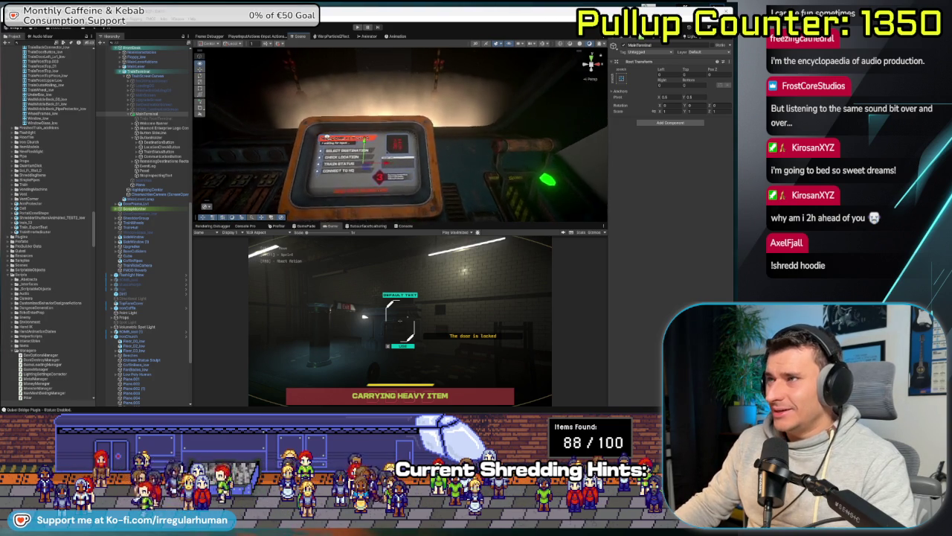
{"action": "scroll", "coordinate": [372, 149], "scroll_direction": "up", "scroll_amount": 2}
{"action": "scroll", "coordinate": [372, 149], "scroll_direction": "up", "scroll_amount": 2}
{"action": "scroll", "coordinate": [372, 149], "scroll_direction": "up", "scroll_amount": 2}
{"action": "scroll", "coordinate": [372, 149], "scroll_direction": "up", "scroll_amount": 1}
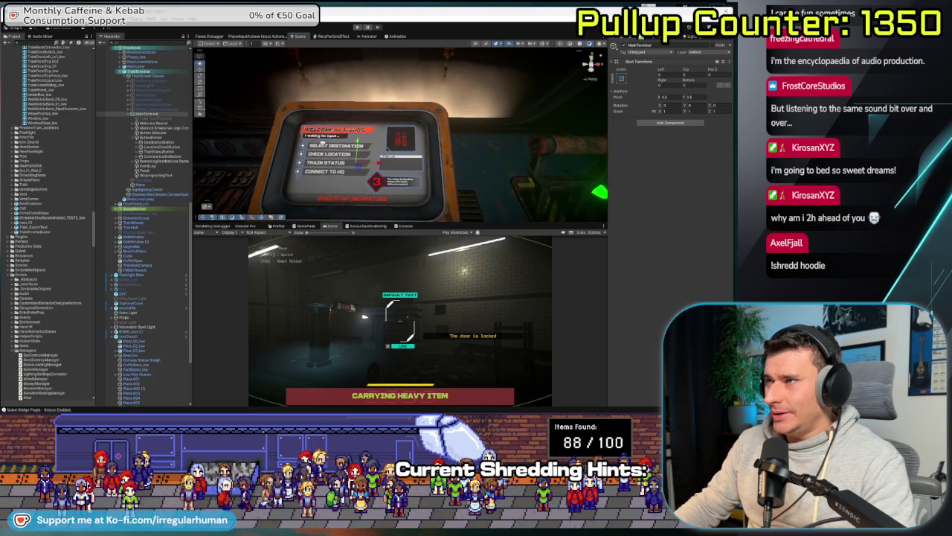
{"action": "scroll", "coordinate": [372, 149], "scroll_direction": "up", "scroll_amount": 2}
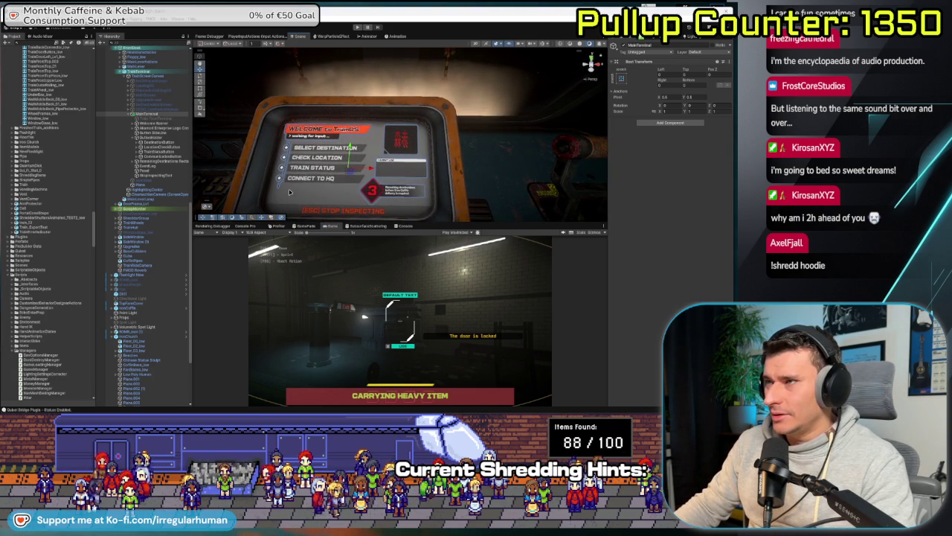
{"action": "left_click_drag", "start_coordinate": [289, 196], "coordinate": [312, 197]}
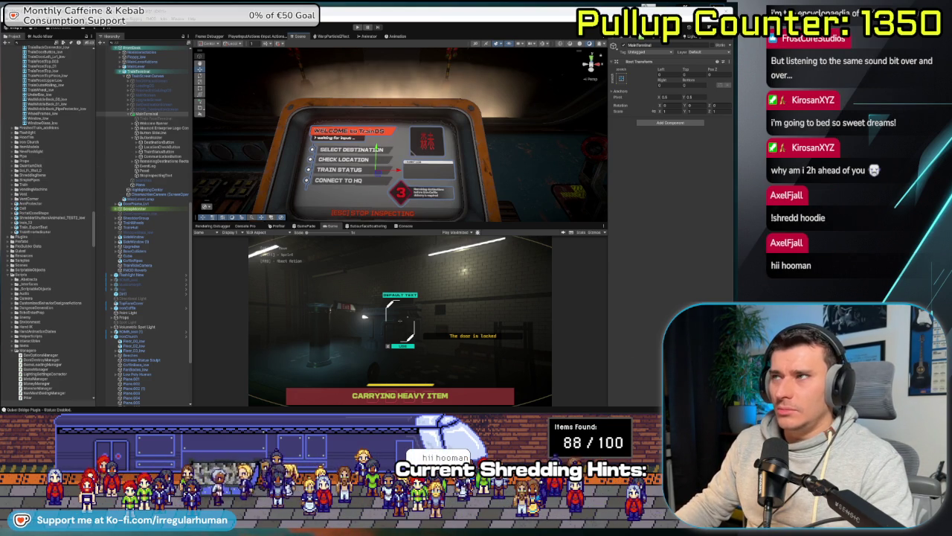
{"action": "key", "text": "alt+Tab"}
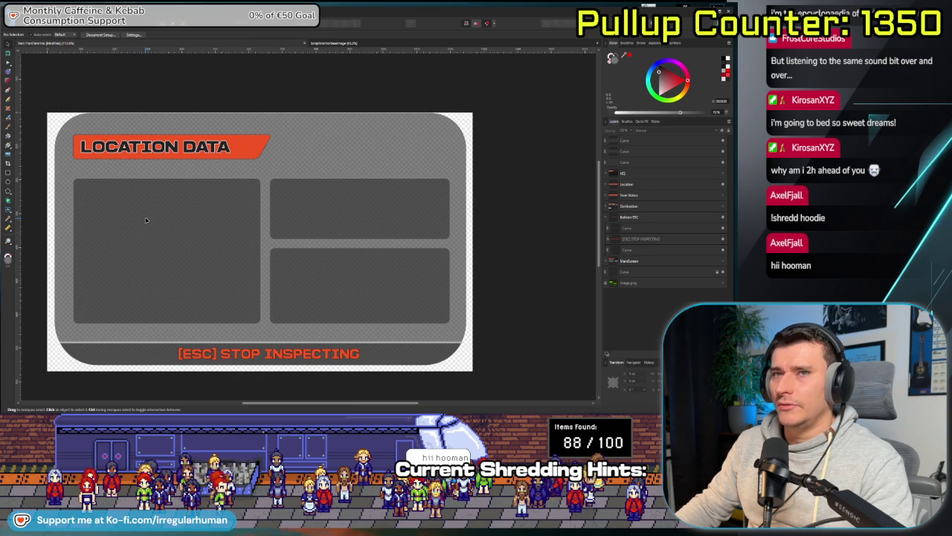
- Shrink the large left panel into a short top bar with a tall copy below it
{"action": "left_click", "coordinate": [185, 227]}
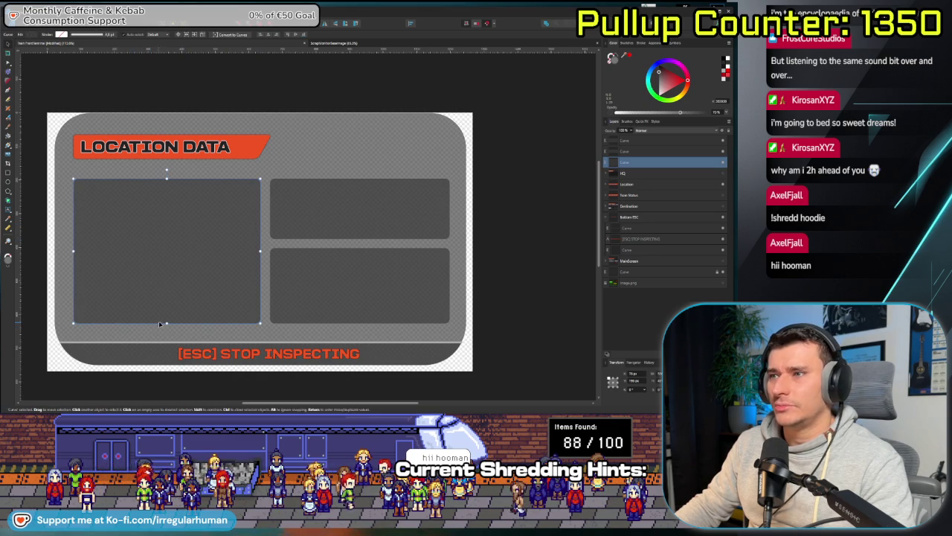
{"action": "left_click_drag", "start_coordinate": [167, 323], "coordinate": [196, 204]}
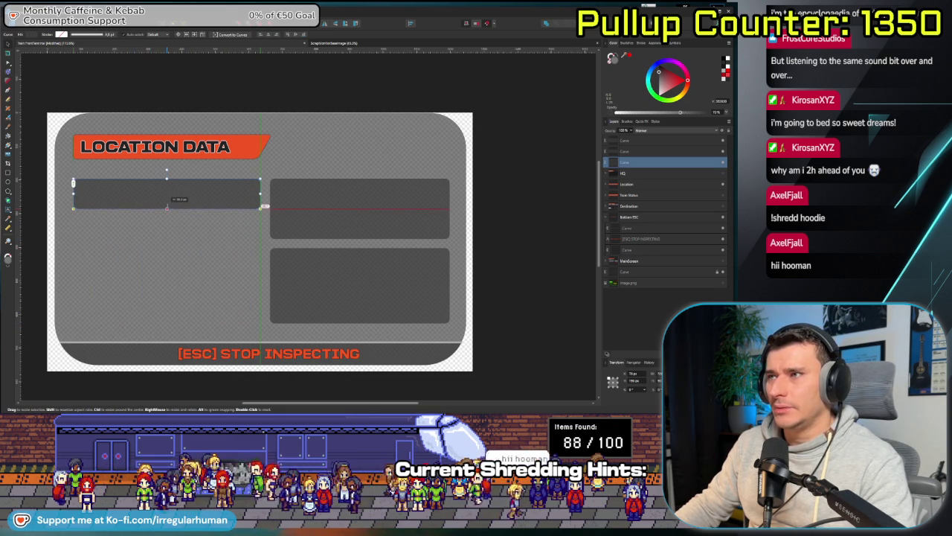
{"action": "key", "text": "ctrl+j"}
{"action": "left_click_drag", "start_coordinate": [195, 204], "coordinate": [167, 323]}
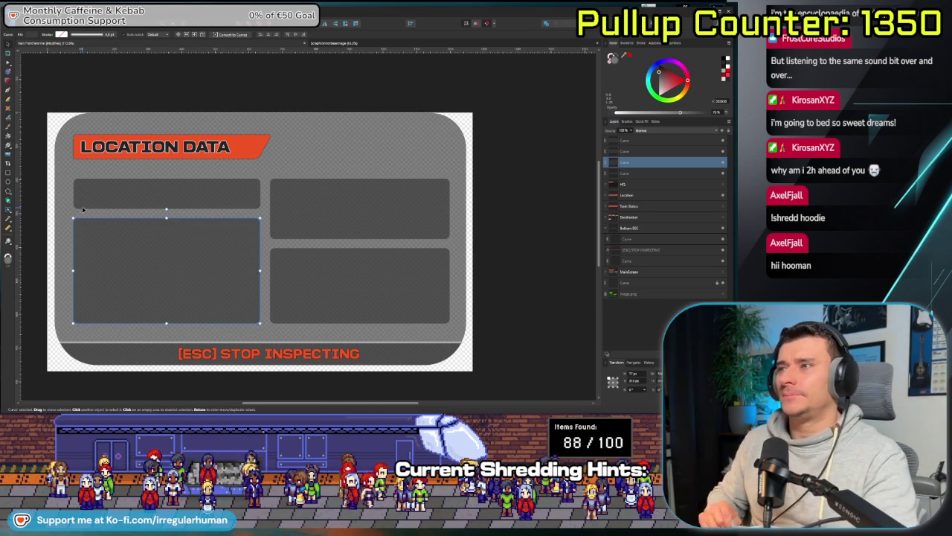
- Raise the opacity of all four grey panels to lighten them
{"action": "left_click", "coordinate": [629, 173], "text": "shift"}
{"action": "left_click", "coordinate": [629, 139], "text": "shift"}
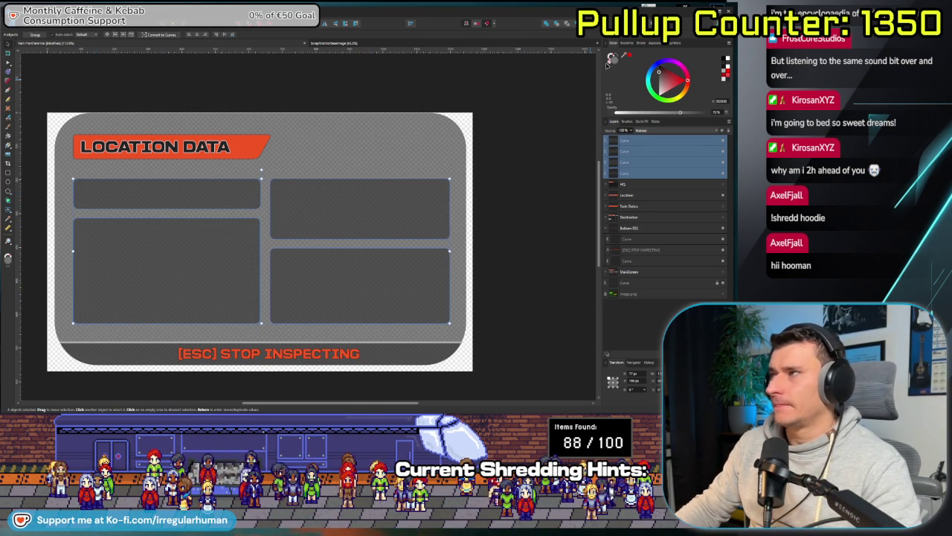
{"action": "left_click_drag", "start_coordinate": [691, 114], "coordinate": [728, 119]}
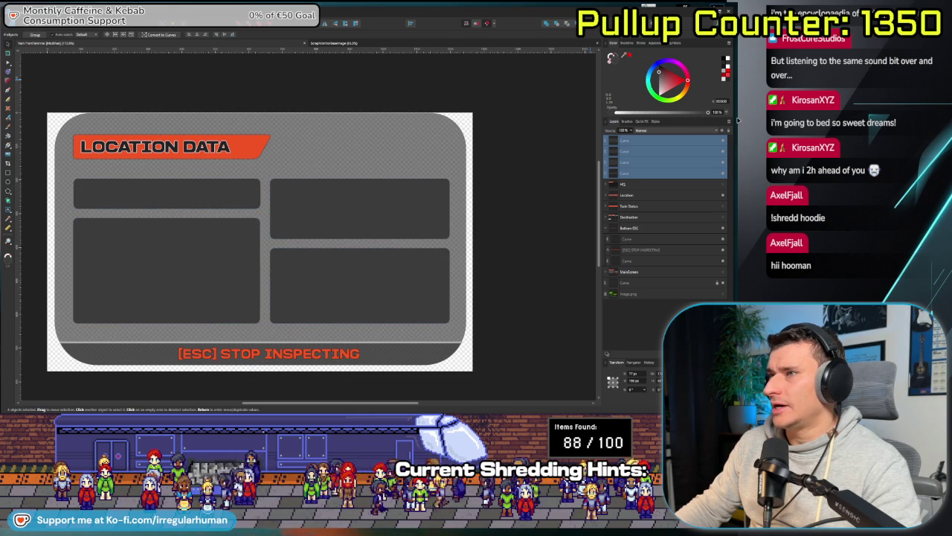
{"action": "left_click", "coordinate": [500, 218]}
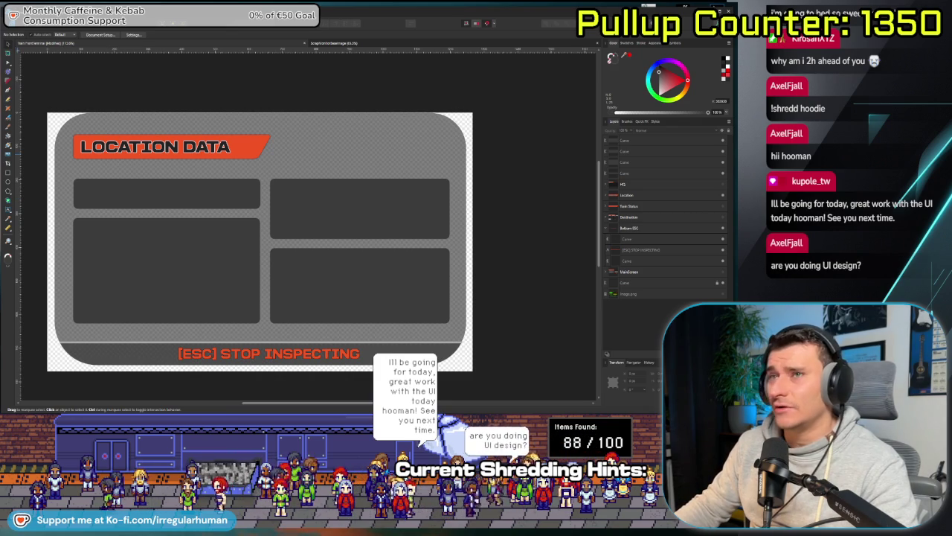
- Add a small V text label in the top-left bar, then return to Unity
{"action": "key", "text": "t"}
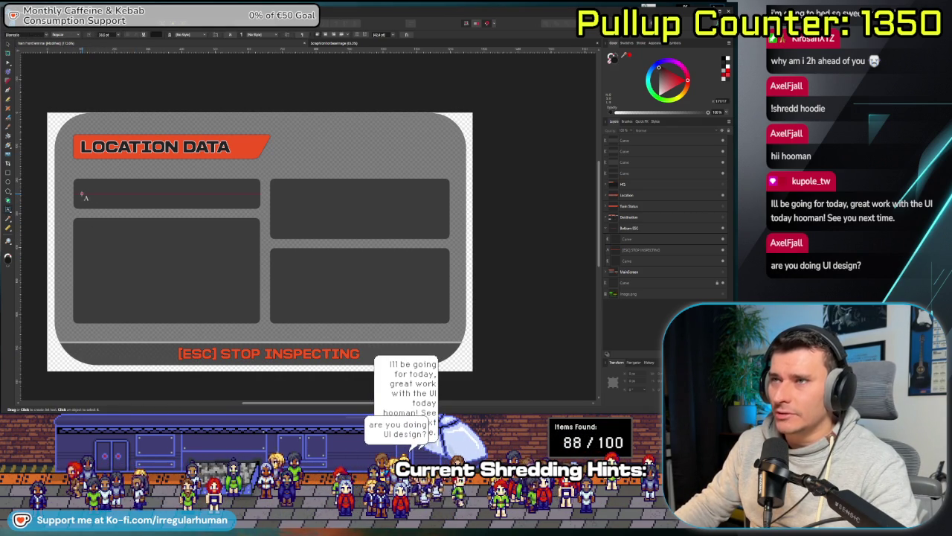
{"action": "left_click", "coordinate": [119, 236]}
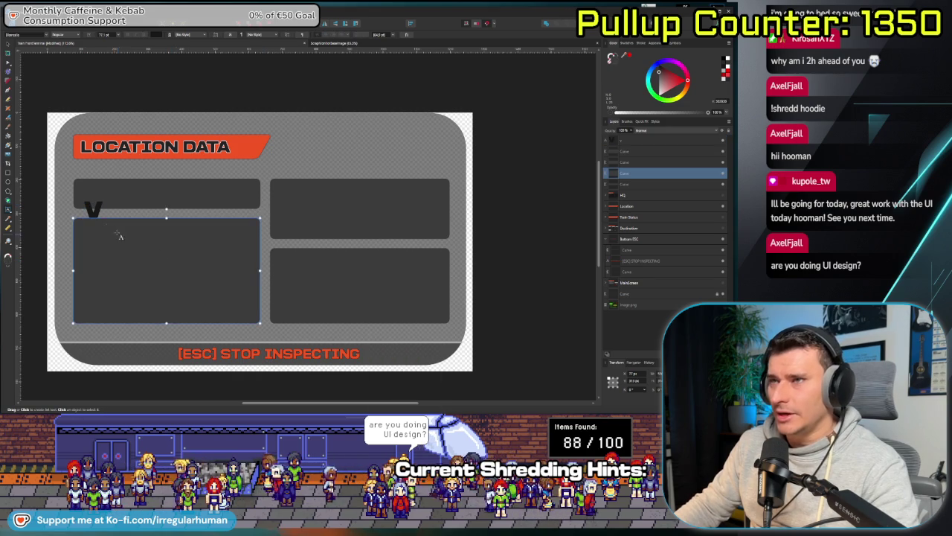
{"action": "key", "text": "Escape"}
{"action": "left_click_drag", "start_coordinate": [97, 207], "coordinate": [94, 197]}
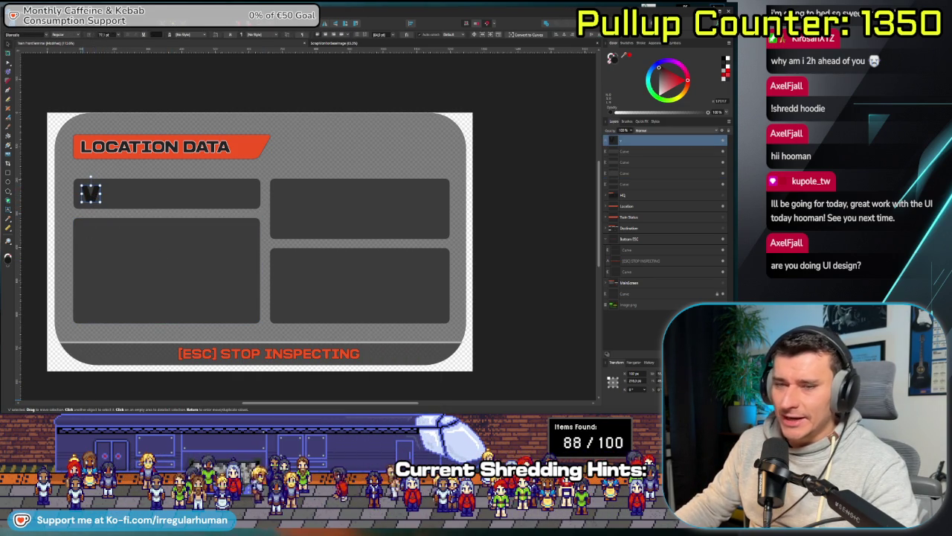
{"action": "key", "text": "alt+Tab"}
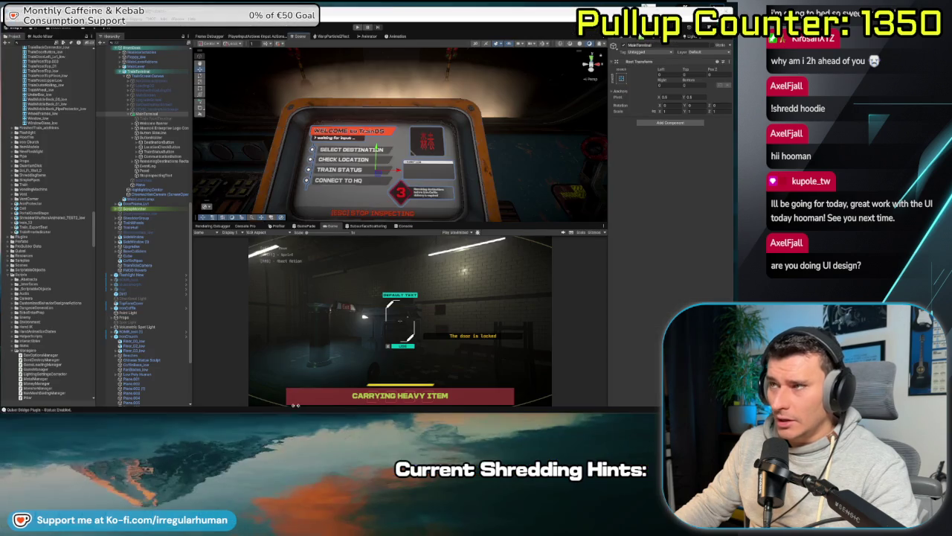
- Enlarge the Scene view over the Game view, zoom onto the terminal, then return to Affinity Designer
{"action": "left_click_drag", "start_coordinate": [513, 225], "coordinate": [514, 291]}
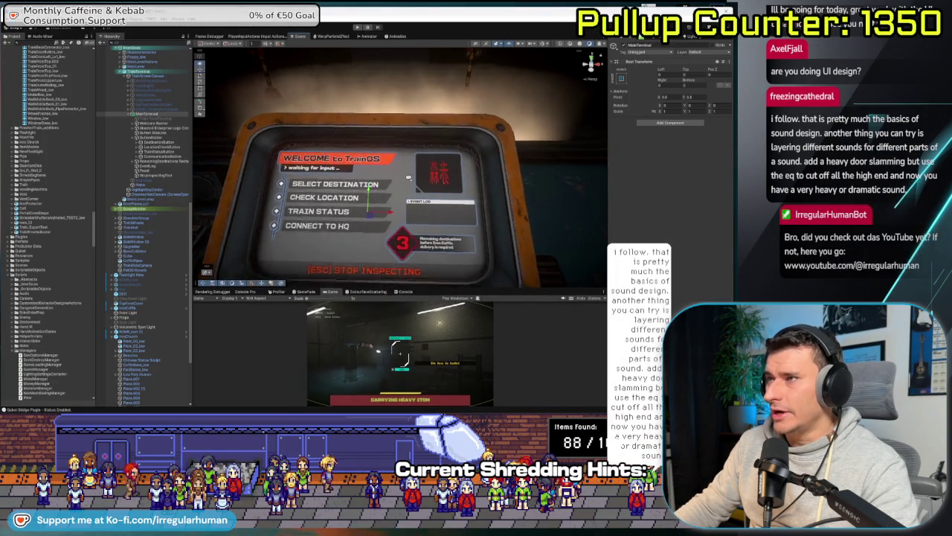
{"action": "scroll", "coordinate": [405, 192], "scroll_direction": "up", "scroll_amount": 2}
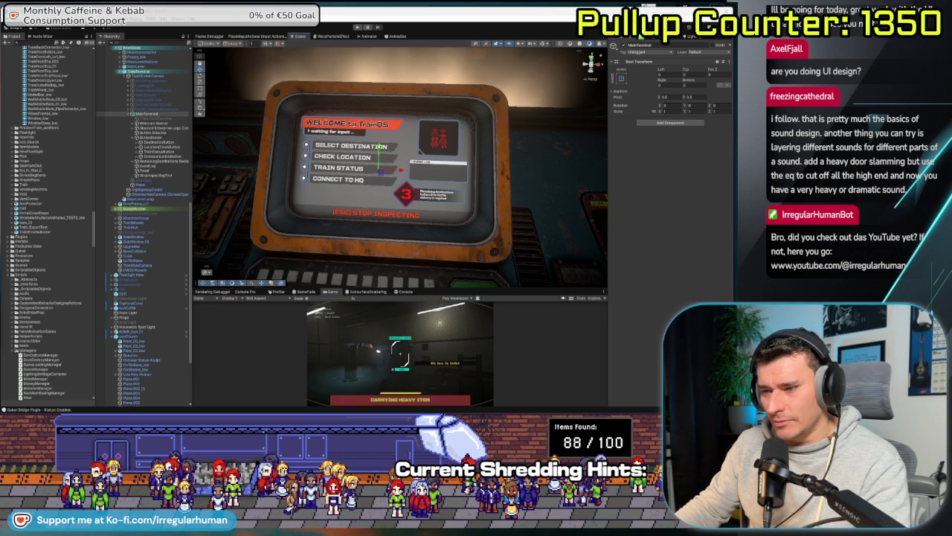
{"action": "key", "text": "alt+Tab"}
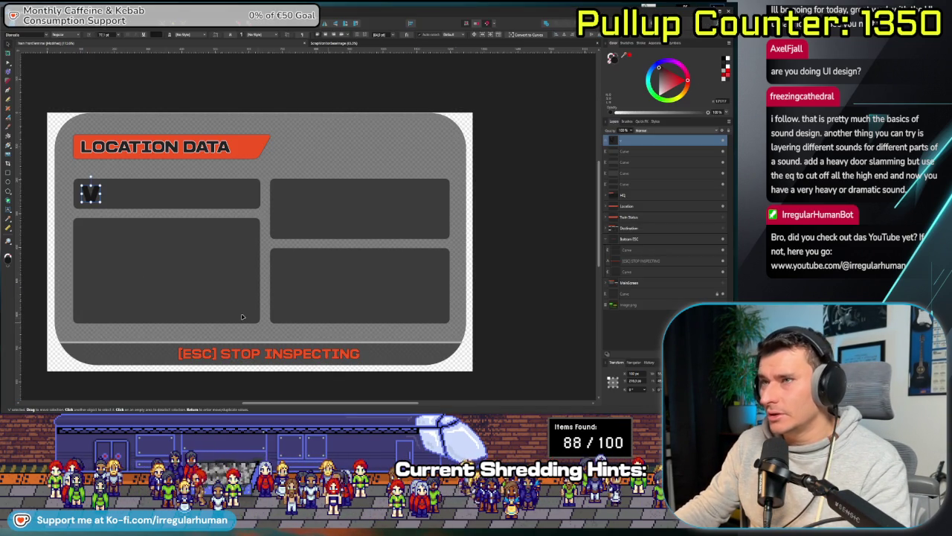
- Complete the heading as 'CARICORA FOREST', scale it to fit the top-left box, and nudge it down
{"action": "double_click", "coordinate": [90, 191]}
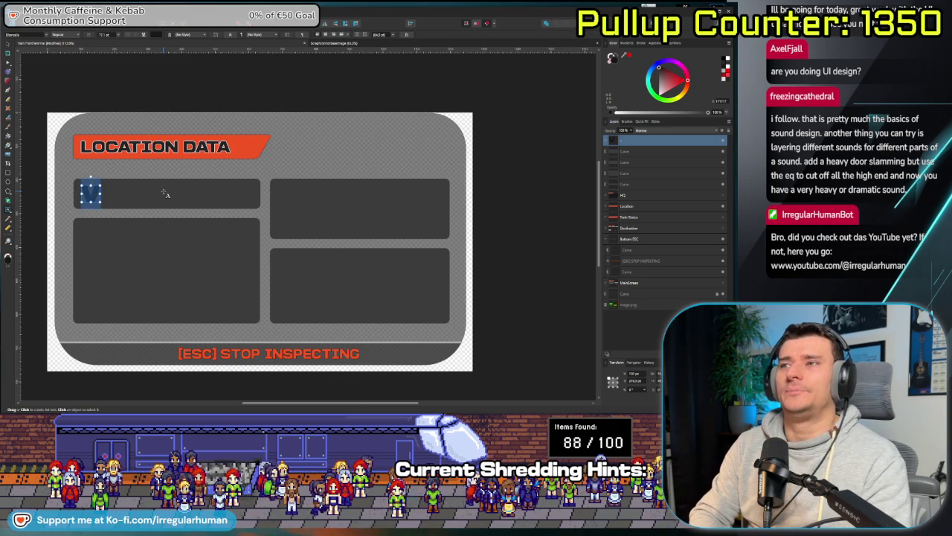
{"action": "type", "text": "CARICORA FOREST"}
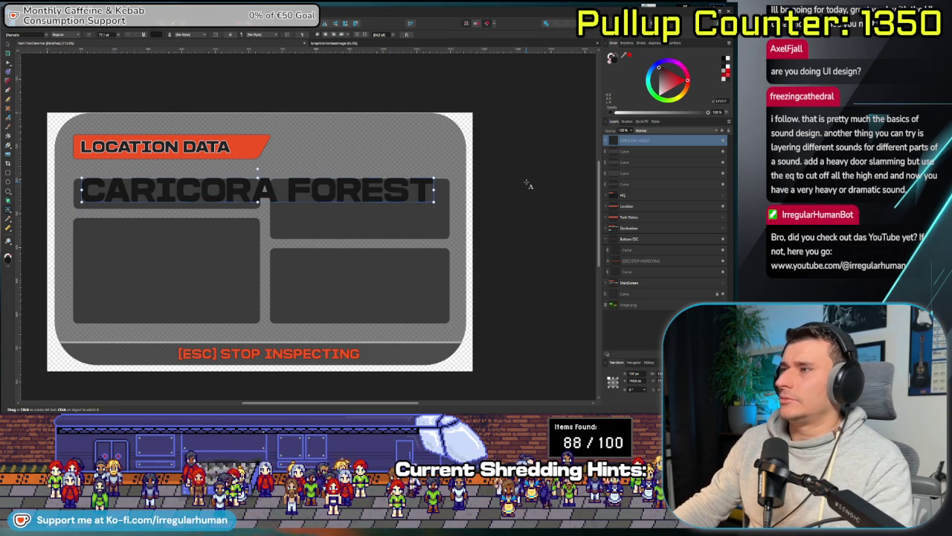
{"action": "key", "text": "Escape"}
{"action": "left_click", "coordinate": [424, 192]}
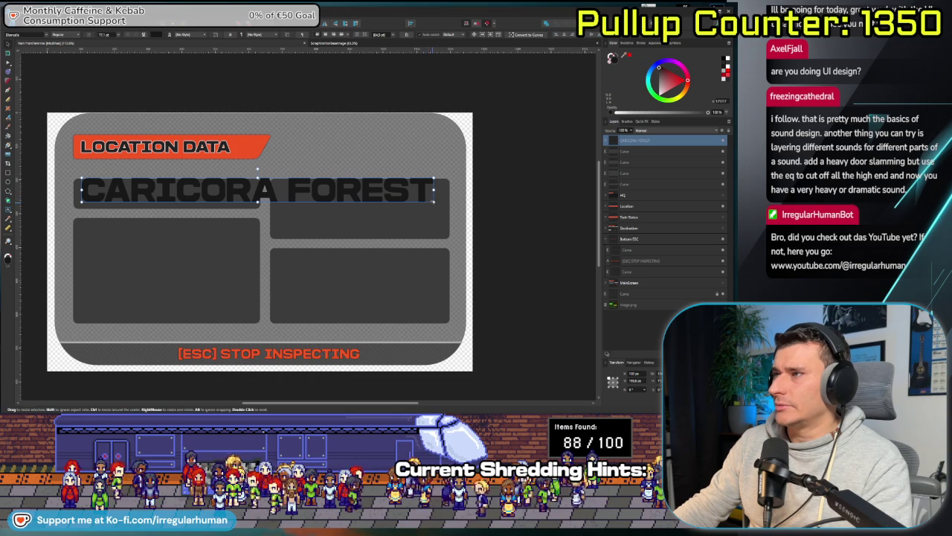
{"action": "left_click_drag", "start_coordinate": [433, 202], "coordinate": [260, 190]}
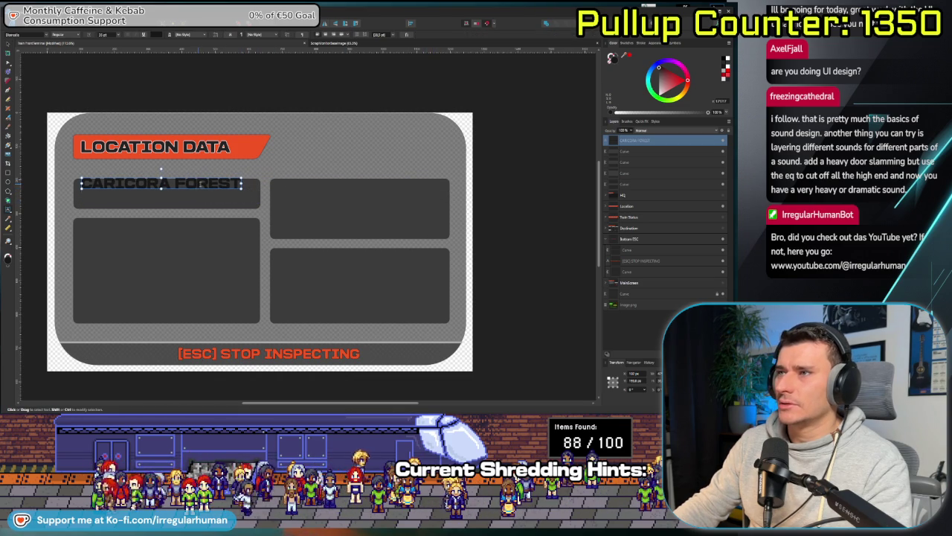
{"action": "key", "text": "Escape"}
{"action": "key", "text": "v"}
{"action": "left_click_drag", "start_coordinate": [127, 188], "coordinate": [125, 192]}
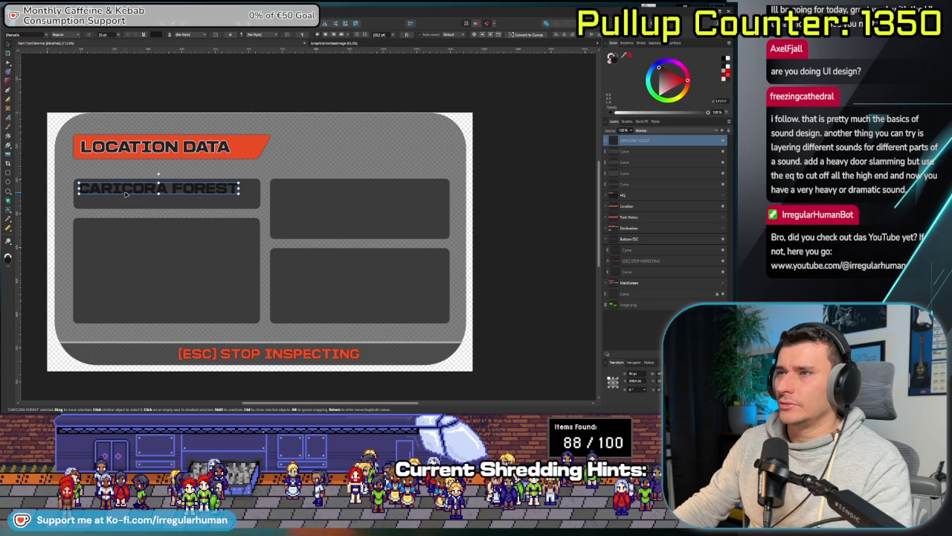
{"action": "left_click", "coordinate": [293, 209]}
- Raise the top edges of the two left boxes using the Node tool
{"action": "scroll", "coordinate": [287, 215], "scroll_direction": "up", "scroll_amount": 3}
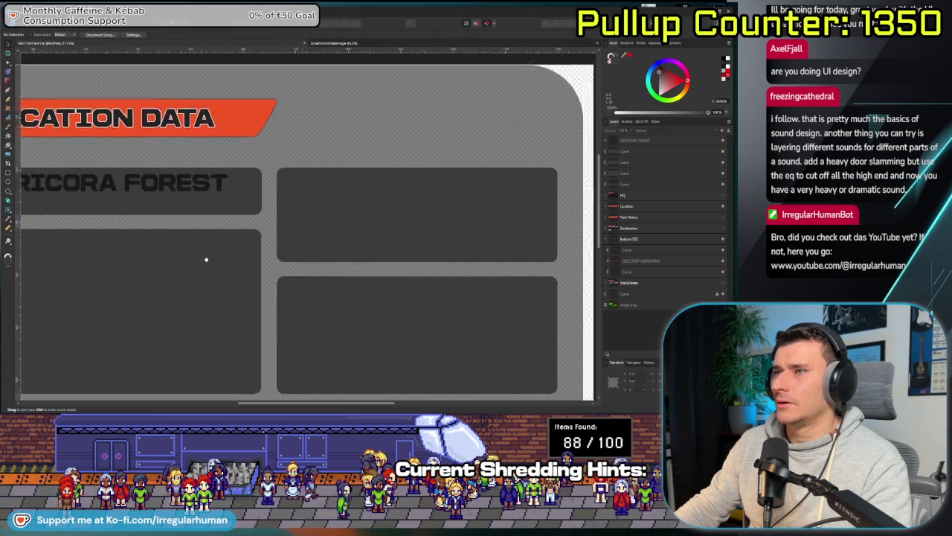
{"action": "scroll", "coordinate": [223, 253], "scroll_direction": "left", "scroll_amount": 3}
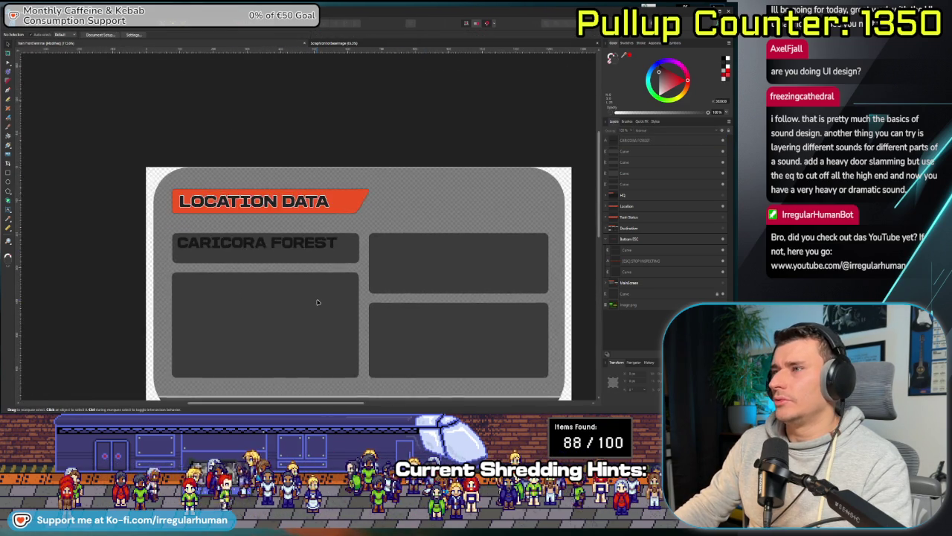
{"action": "left_click", "coordinate": [317, 302]}
{"action": "left_click", "coordinate": [239, 186], "text": "shift"}
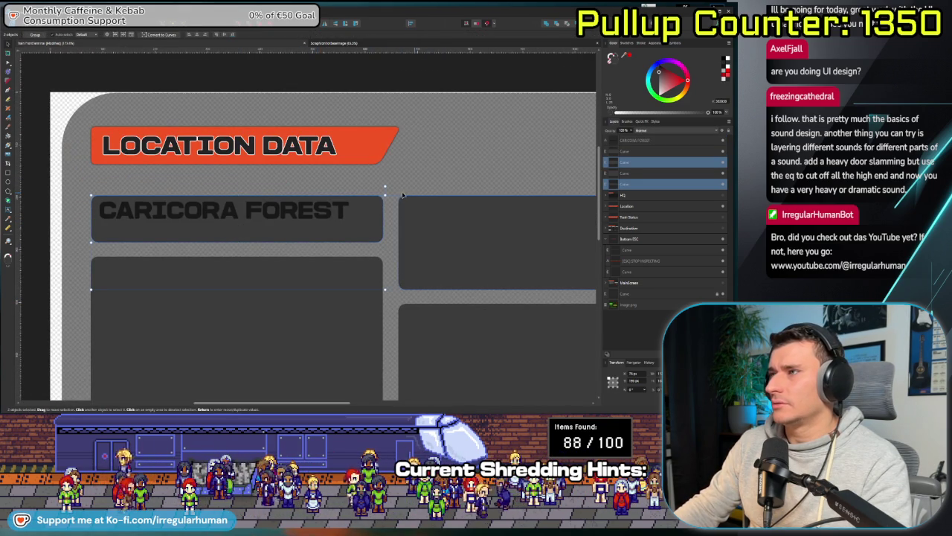
{"action": "left_click_drag", "start_coordinate": [385, 195], "coordinate": [384, 173]}
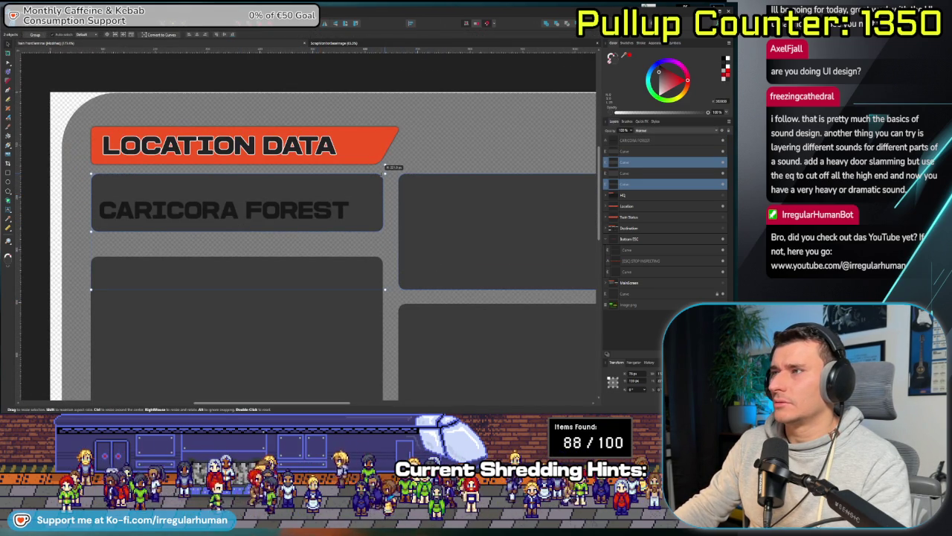
{"action": "key", "text": "ctrl+z"}
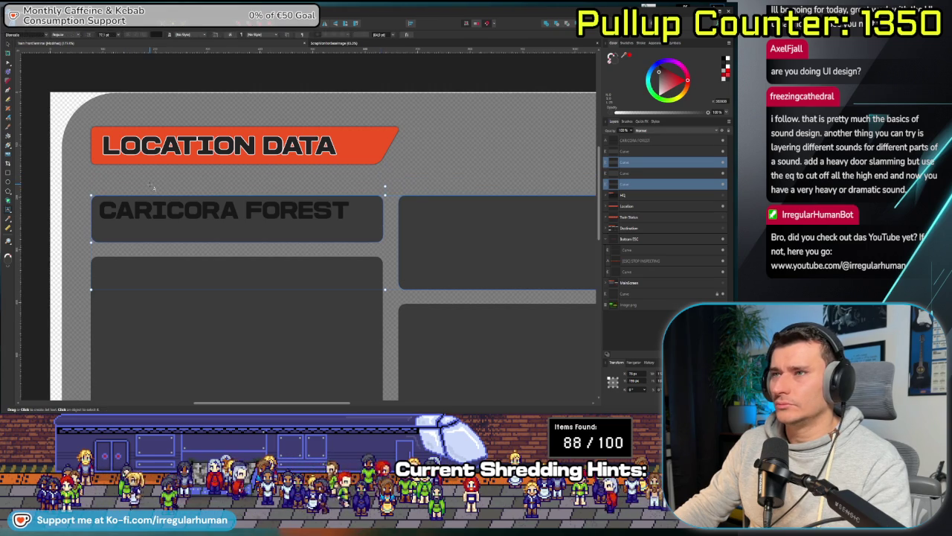
{"action": "key", "text": "a"}
{"action": "scroll", "coordinate": [152, 189], "scroll_direction": "down", "scroll_amount": 1}
{"action": "scroll", "coordinate": [123, 172], "scroll_direction": "down", "scroll_amount": 2}
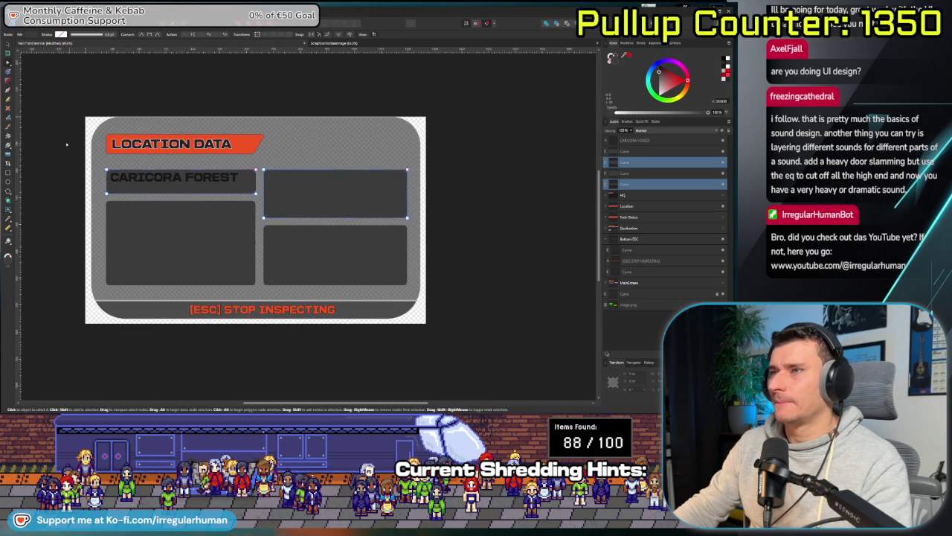
{"action": "scroll", "coordinate": [314, 192], "scroll_direction": "up", "scroll_amount": 2}
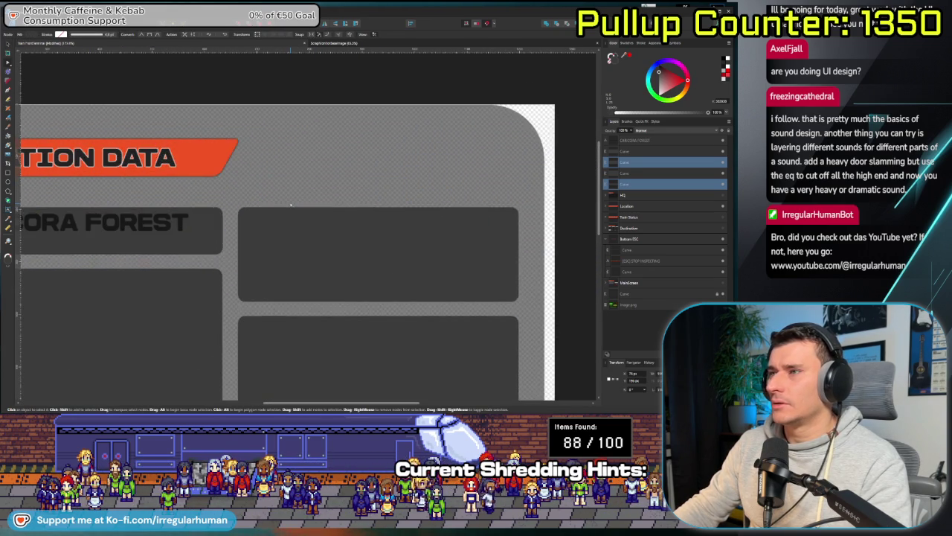
{"action": "left_click_drag", "start_coordinate": [238, 207], "coordinate": [238, 195]}
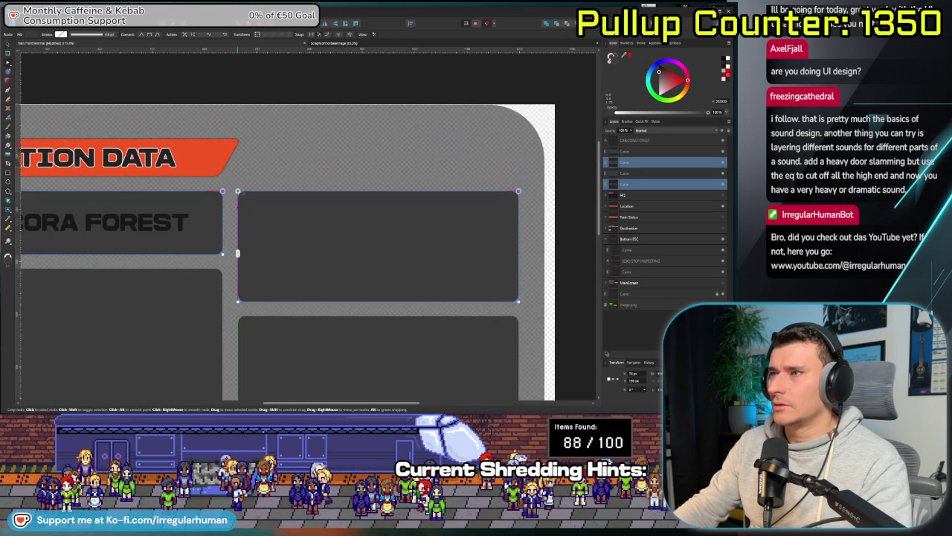
- Move the CARICORA FOREST text up within its box and pan to view the whole mockup
{"action": "left_click", "coordinate": [198, 222]}
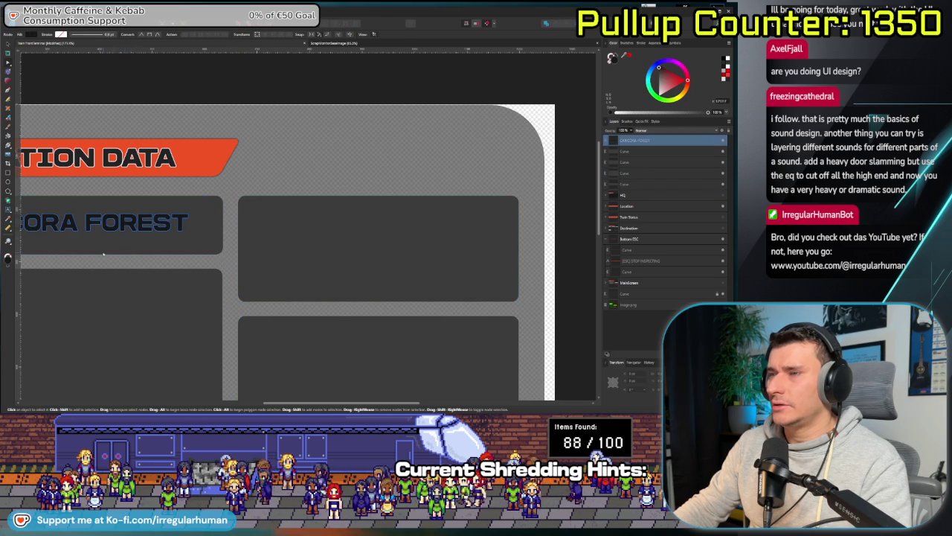
{"action": "scroll", "coordinate": [196, 231], "scroll_direction": "left", "scroll_amount": 5}
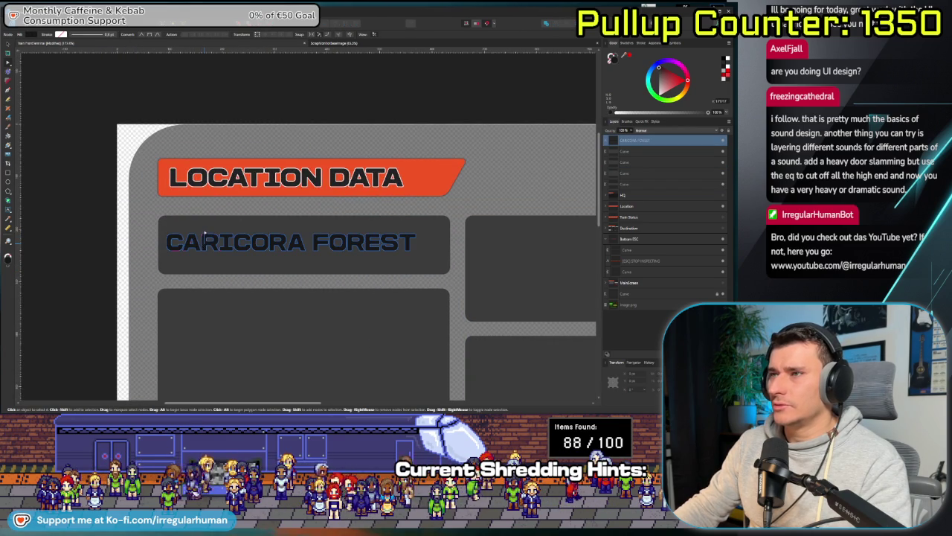
{"action": "left_click_drag", "start_coordinate": [204, 245], "coordinate": [204, 234]}
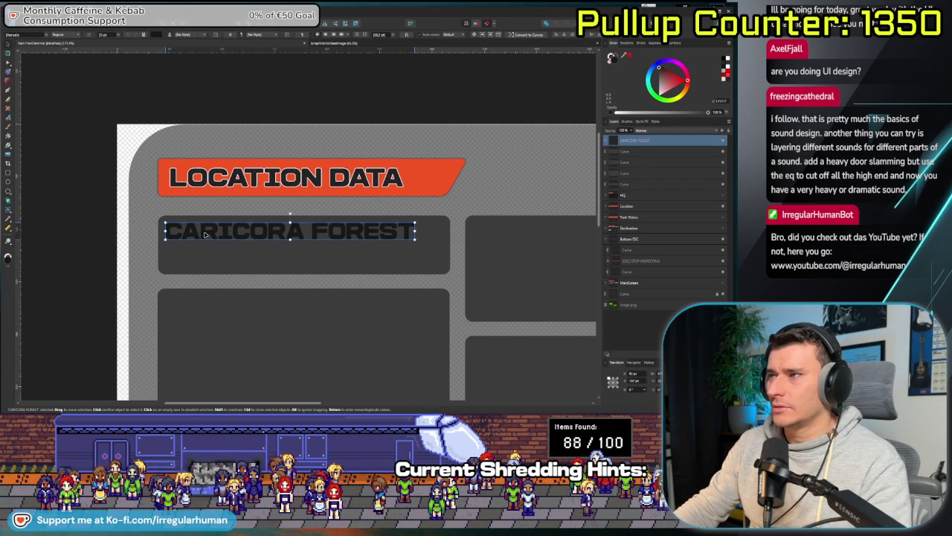
{"action": "left_click", "coordinate": [72, 278]}
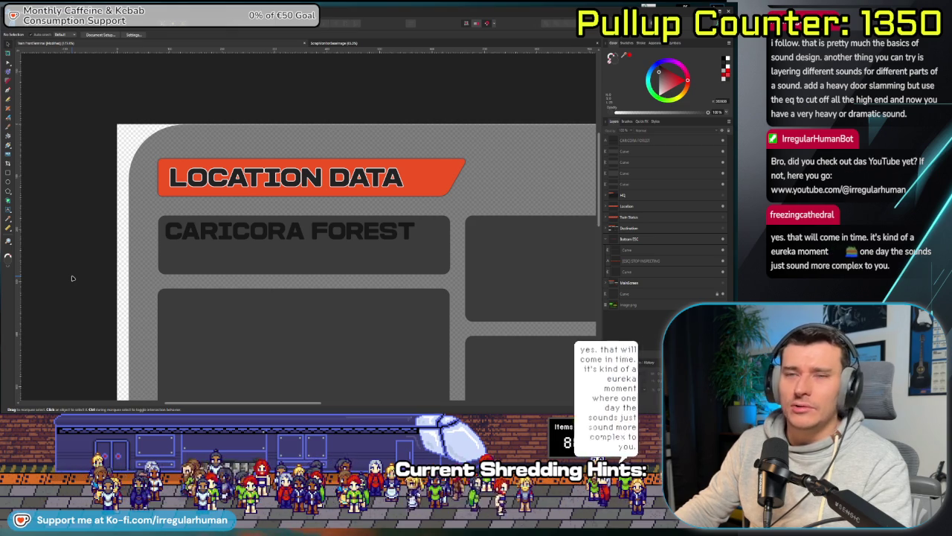
{"action": "scroll", "coordinate": [81, 289], "scroll_direction": "down", "scroll_amount": 2}
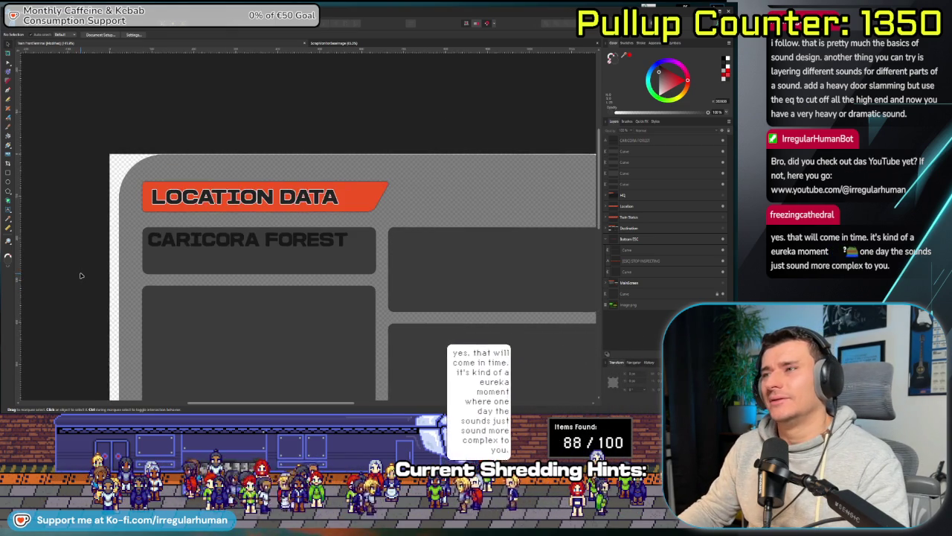
{"action": "scroll", "coordinate": [81, 289], "scroll_direction": "down", "scroll_amount": 2}
{"action": "scroll", "coordinate": [81, 289], "scroll_direction": "down", "scroll_amount": 1}
{"action": "left_click_drag", "start_coordinate": [282, 337], "coordinate": [255, 297]}
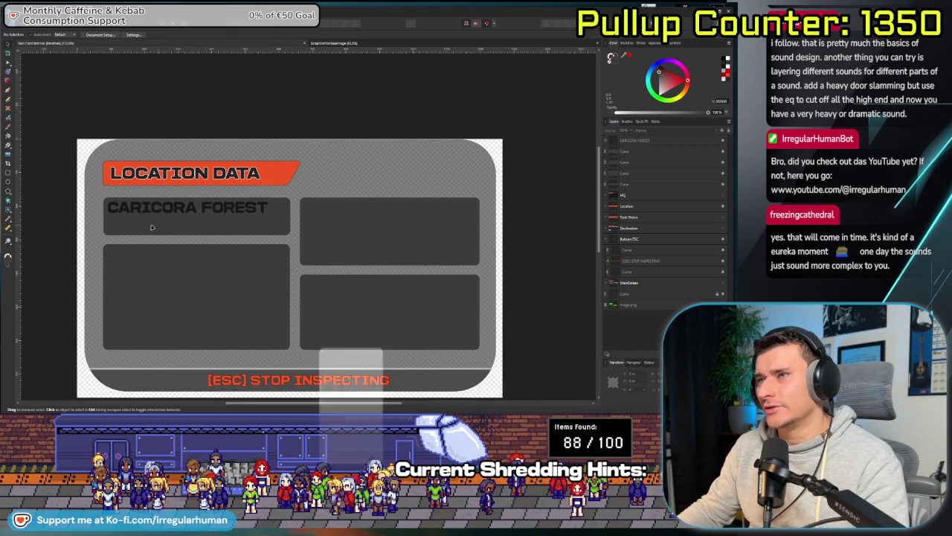
{"action": "left_click", "coordinate": [135, 211]}
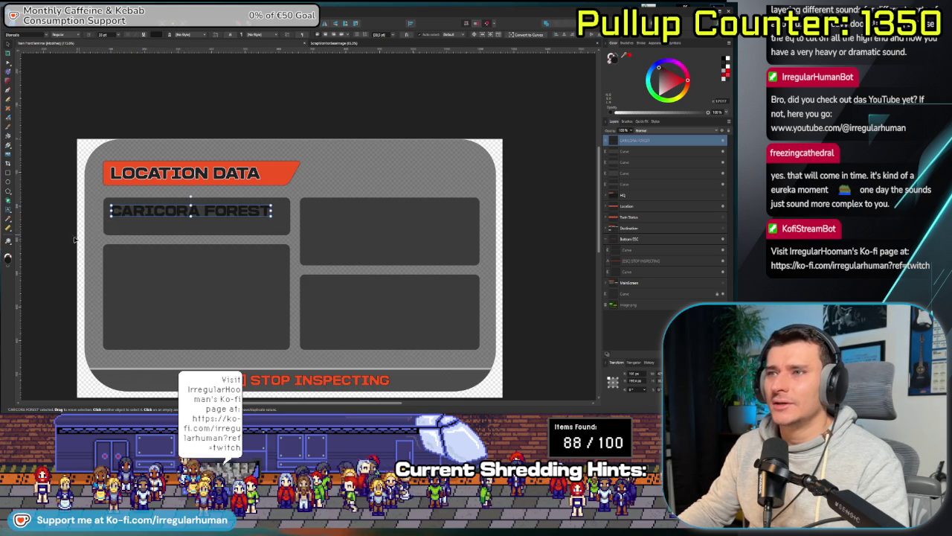
{"action": "left_click", "coordinate": [60, 260]}
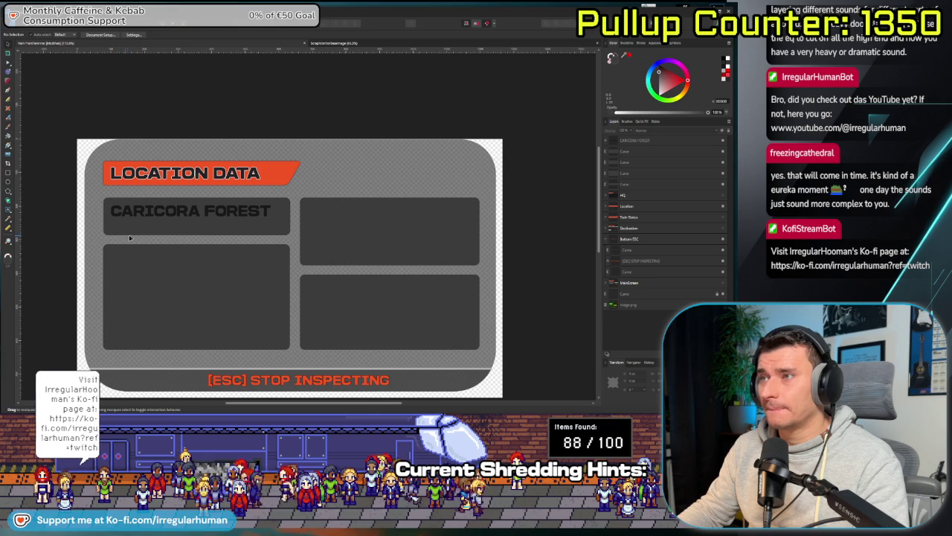
- Raise the lower-left panel's top edge to even out the gap beneath the heading
{"action": "left_click", "coordinate": [200, 229]}
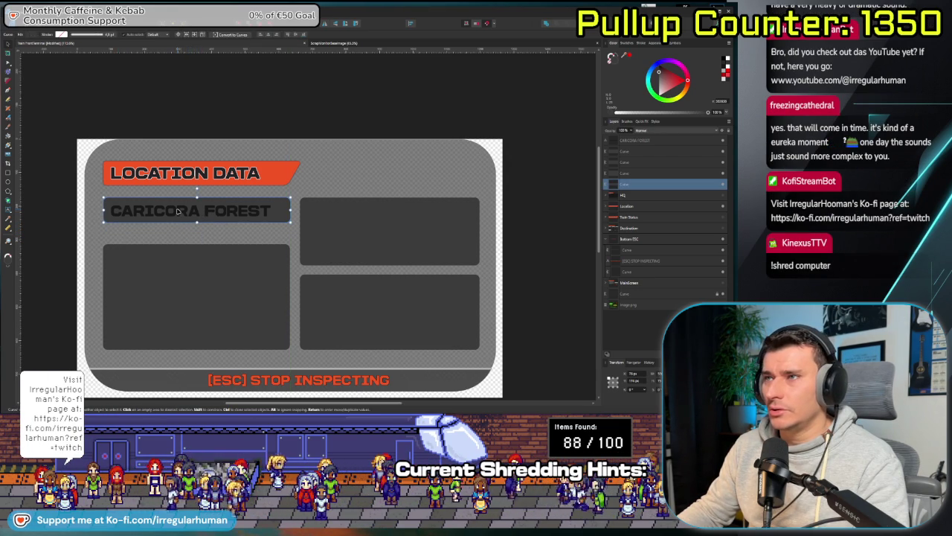
{"action": "left_click", "coordinate": [179, 213]}
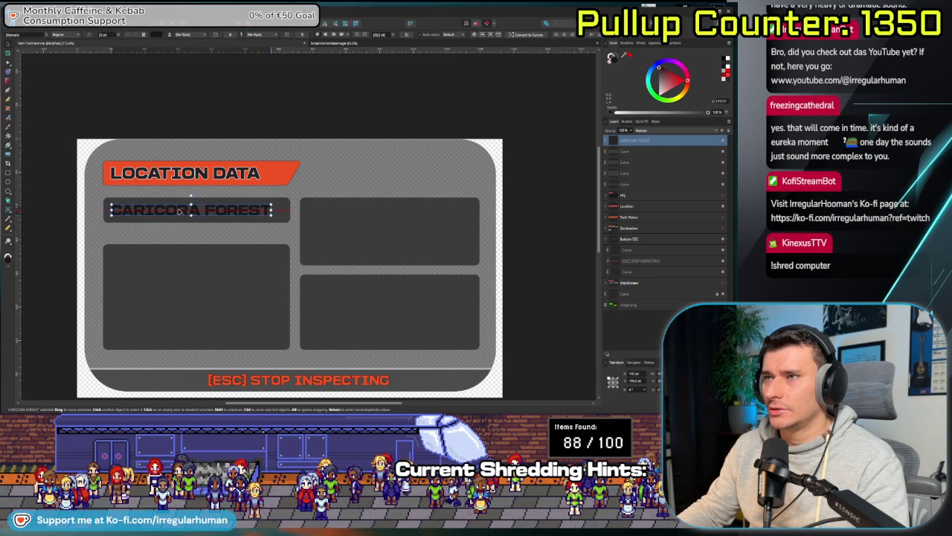
{"action": "left_click", "coordinate": [171, 267]}
{"action": "left_click_drag", "start_coordinate": [196, 243], "coordinate": [196, 231]}
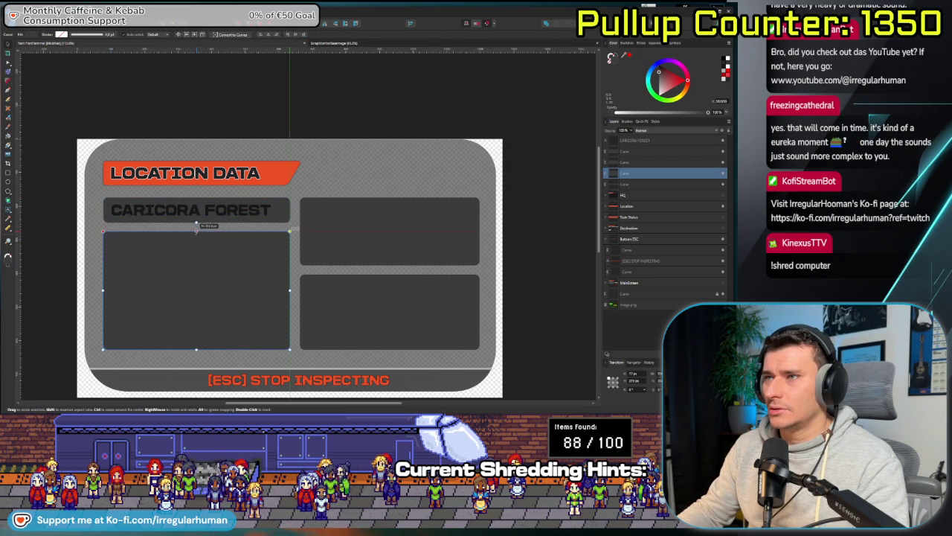
{"action": "left_click", "coordinate": [49, 288]}
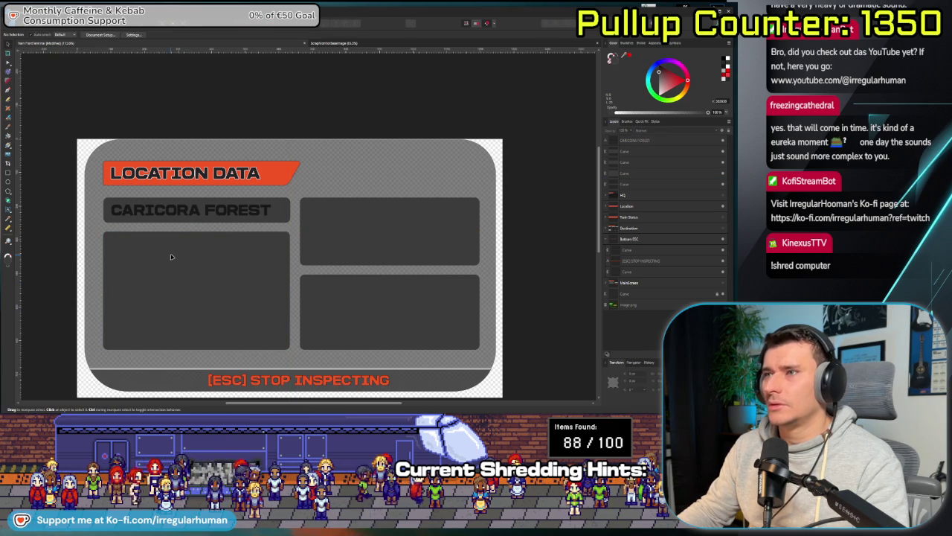
{"action": "scroll", "coordinate": [161, 314], "scroll_direction": "up", "scroll_amount": 2}
{"action": "scroll", "coordinate": [195, 308], "scroll_direction": "down", "scroll_amount": 2}
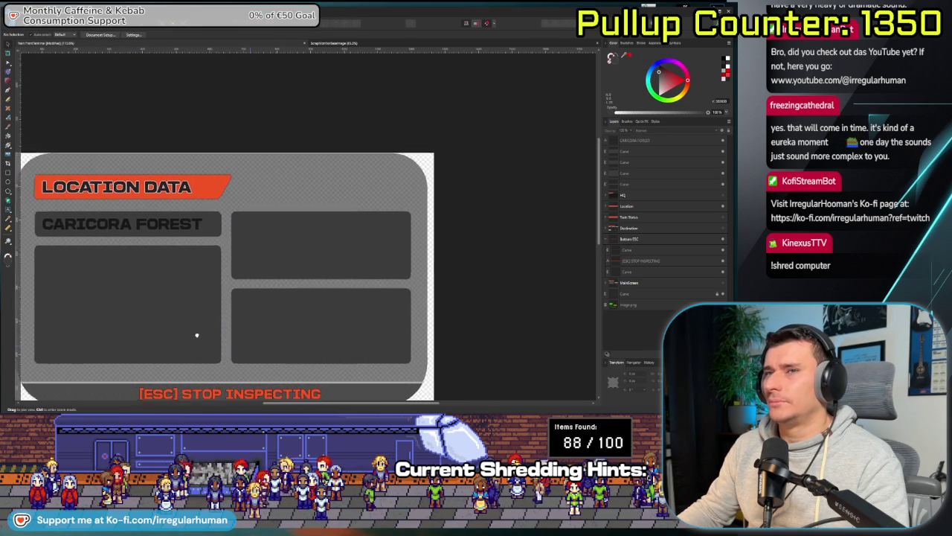
{"action": "left_click", "coordinate": [240, 231]}
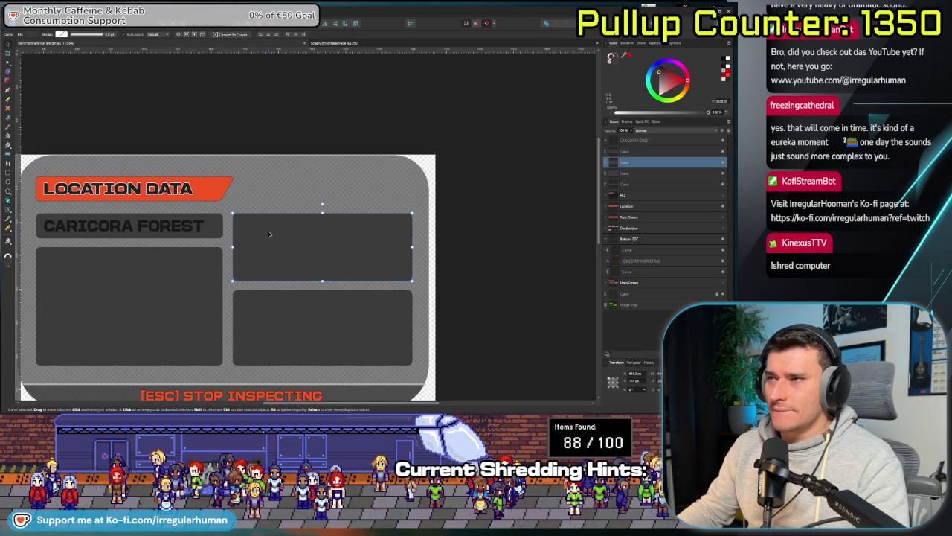
- Copy the heading into the upper-right panel and retype it as 'Missing Module'
{"action": "left_click", "coordinate": [170, 232]}
{"action": "mouse_move", "coordinate": [128, 232]}
{"action": "left_mouse_down"}
{"action": "mouse_move", "coordinate": [322, 231]}
{"action": "mouse_move", "coordinate": [324, 247]}
{"action": "left_mouse_up"}
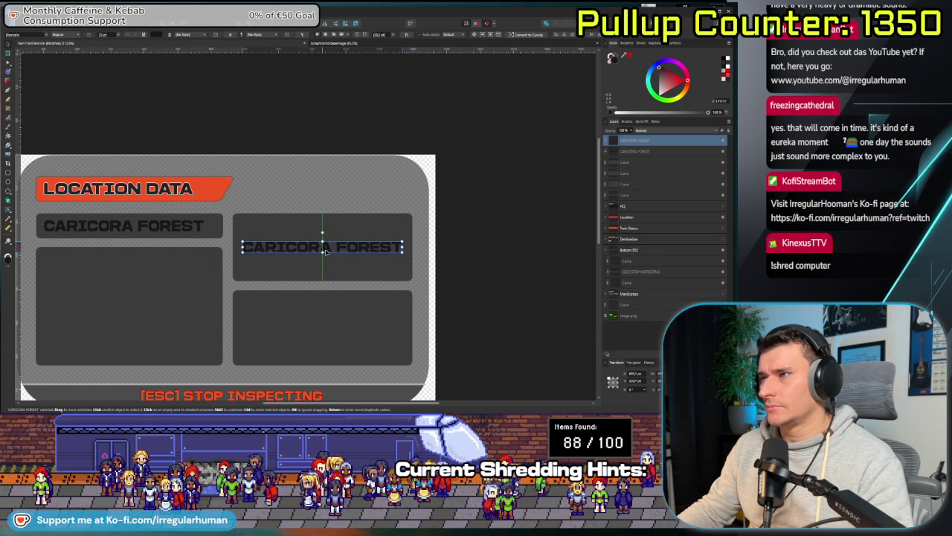
{"action": "triple_click", "coordinate": [322, 247]}
{"action": "type", "text": "??"}
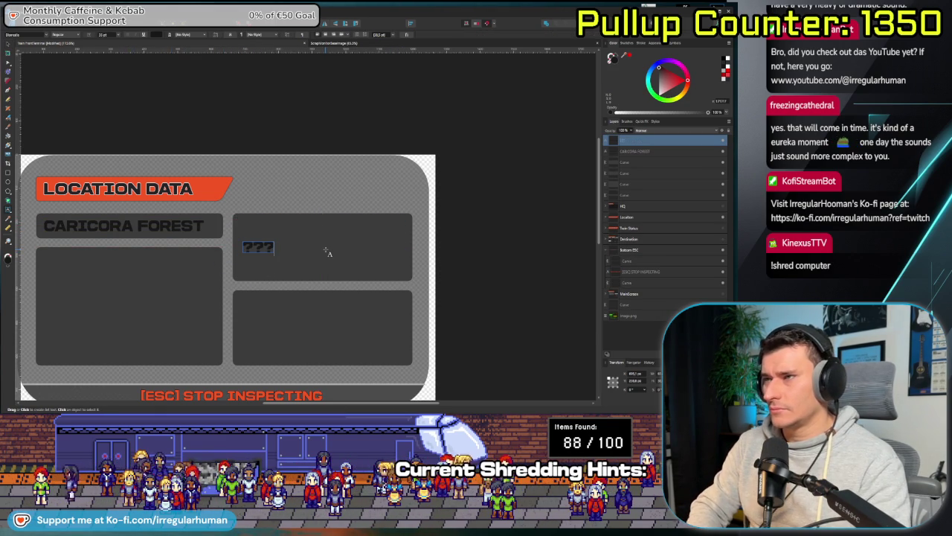
{"action": "type", "text": "?"}
{"action": "double_click", "coordinate": [258, 247]}
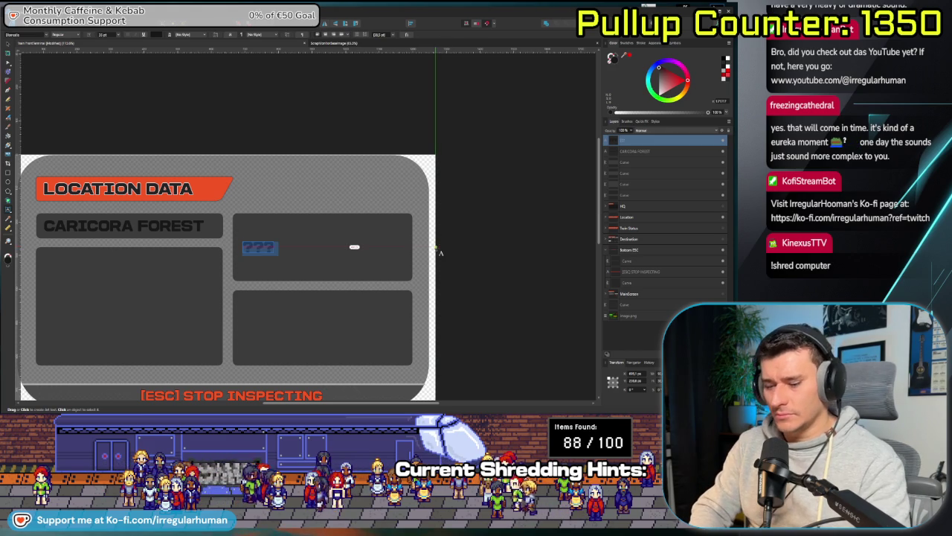
{"action": "type", "text": "Mi"}
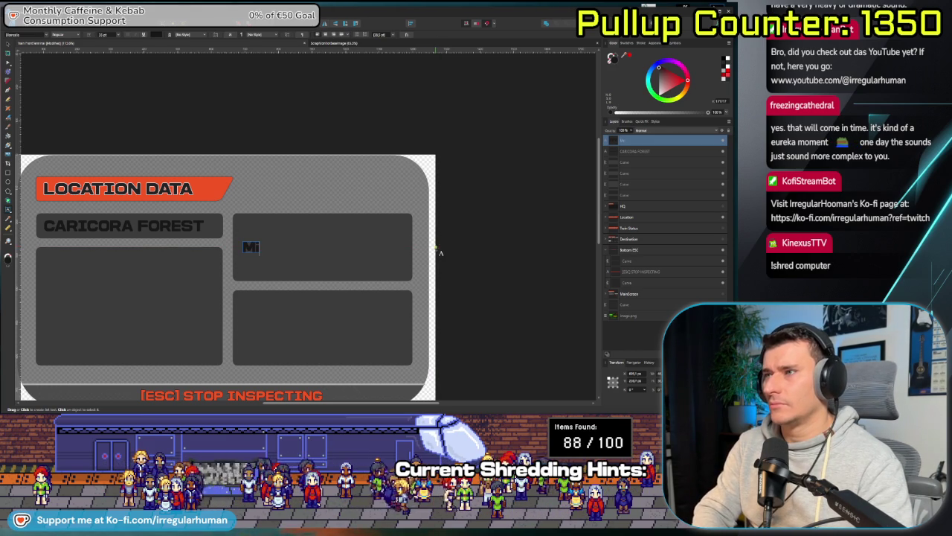
{"action": "type", "text": "ssing Module"}
{"action": "key", "text": "Escape"}
{"action": "left_click", "coordinate": [547, 240]}
{"action": "left_click_drag", "start_coordinate": [312, 248], "coordinate": [335, 245]}
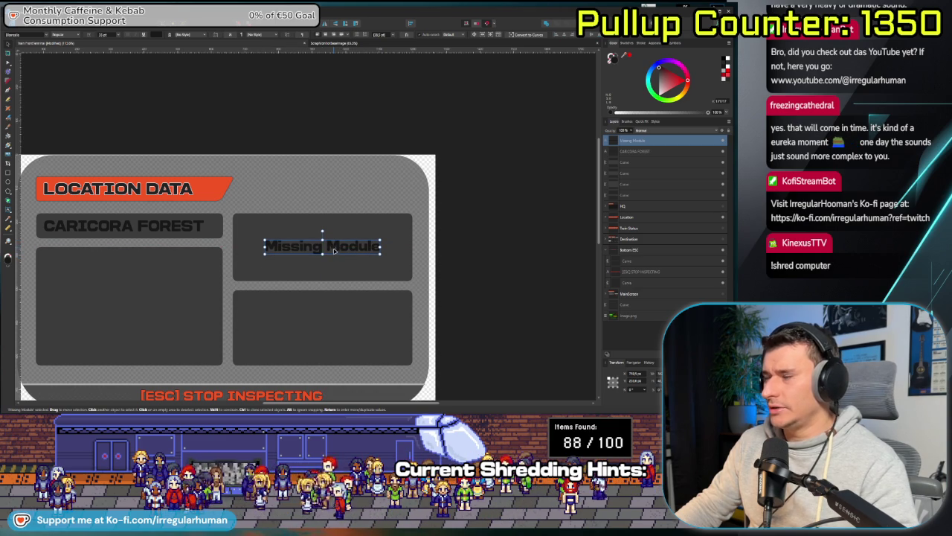
- Duplicate the Missing Module label into the lower-right box and deselect
{"action": "left_click_drag", "start_coordinate": [335, 250], "coordinate": [332, 333]}
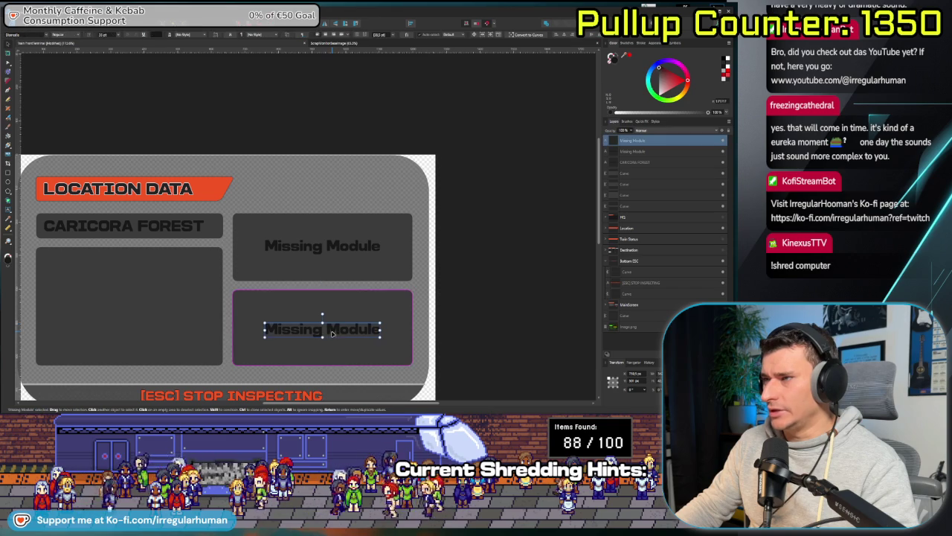
{"action": "left_click", "coordinate": [463, 325]}
{"action": "left_click_drag", "start_coordinate": [267, 299], "coordinate": [375, 269]}
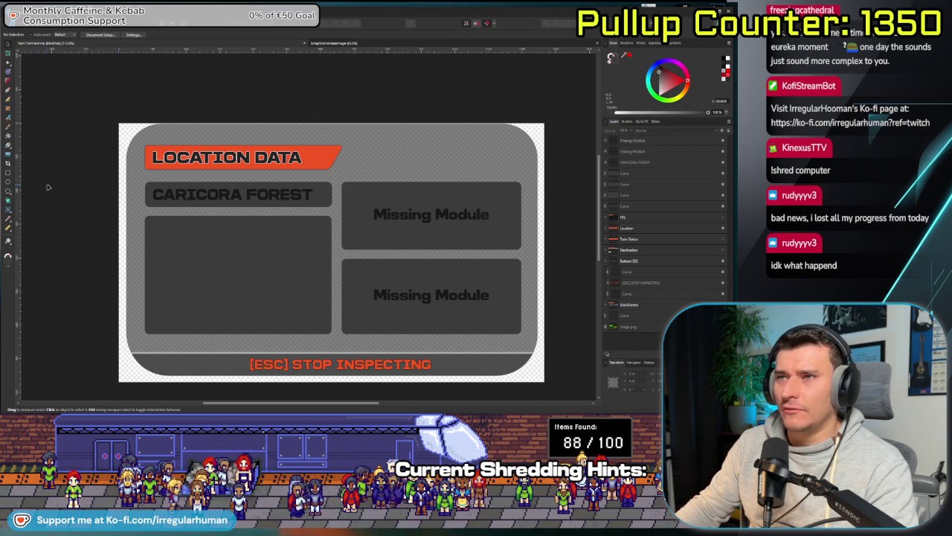
{"action": "scroll", "coordinate": [95, 232], "scroll_direction": "up", "scroll_amount": 1}
{"action": "scroll", "coordinate": [94, 233], "scroll_direction": "down", "scroll_amount": 1}
{"action": "mouse_move", "coordinate": [124, 244]}
{"action": "left_mouse_down"}
{"action": "mouse_move", "coordinate": [90, 253]}
{"action": "mouse_move", "coordinate": [75, 238]}
{"action": "left_mouse_up"}
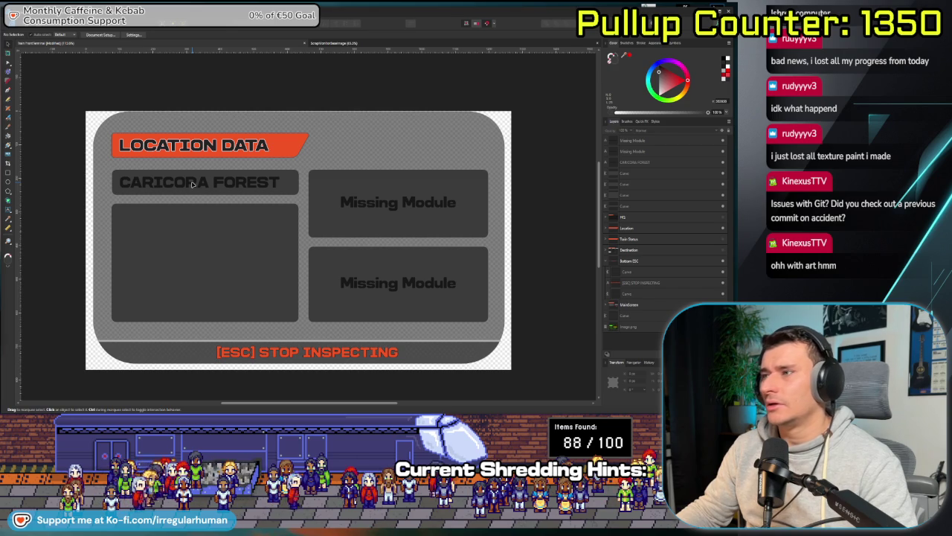
{"action": "left_click", "coordinate": [192, 184]}
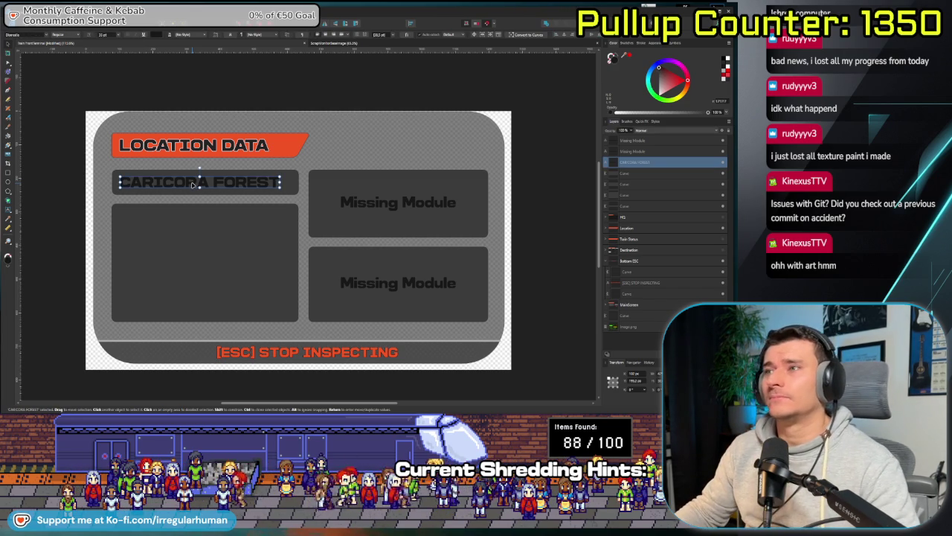
- Copy the heading into the large box and retype it as lonely-forest filler text ending 'where is everyone'
{"action": "left_click_drag", "start_coordinate": [192, 186], "coordinate": [192, 218]}
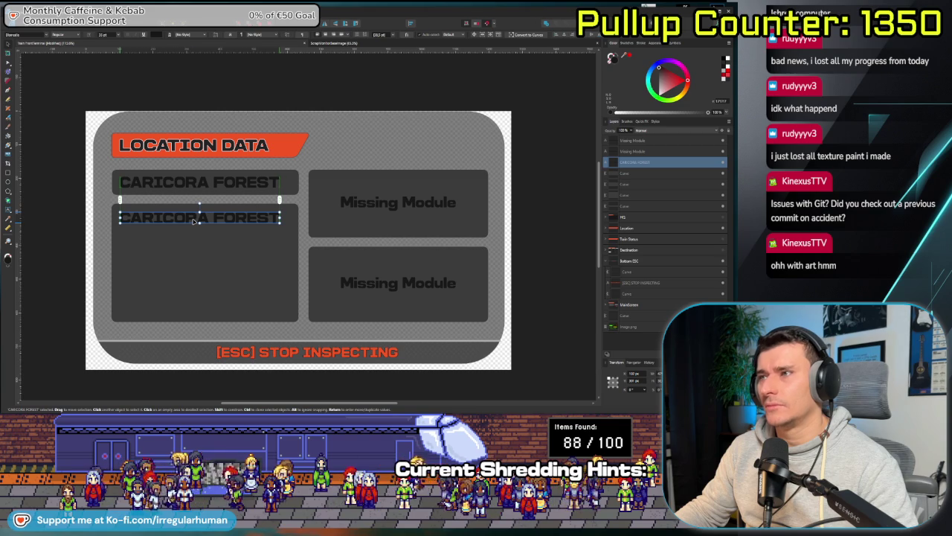
{"action": "double_click", "coordinate": [192, 218]}
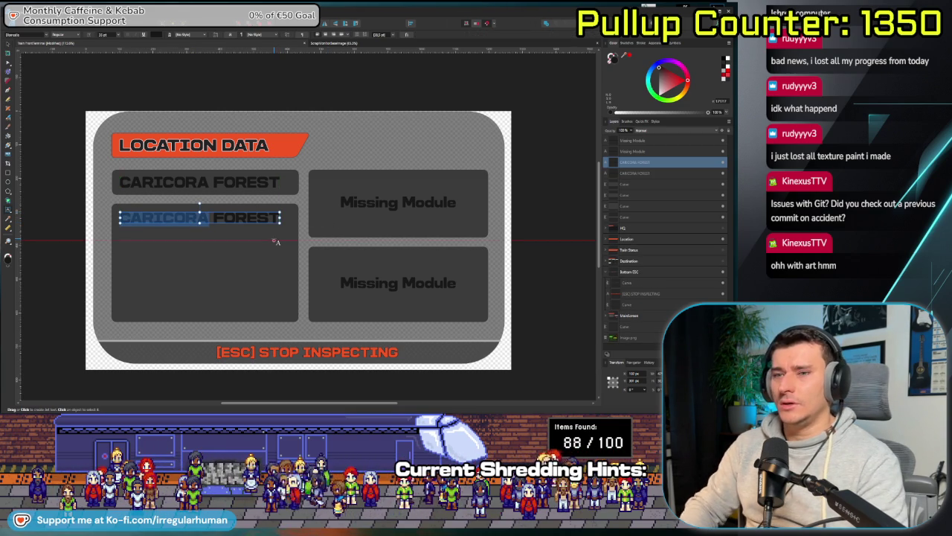
{"action": "key", "text": "ctrl+a"}
{"action": "type", "text": "Fi"}
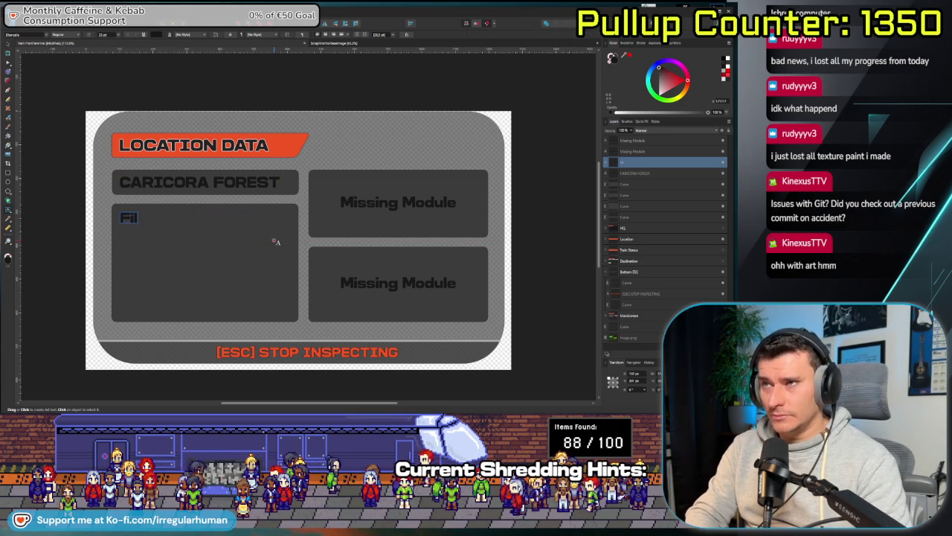
{"action": "type", "text": "ller text a bout the fors"}
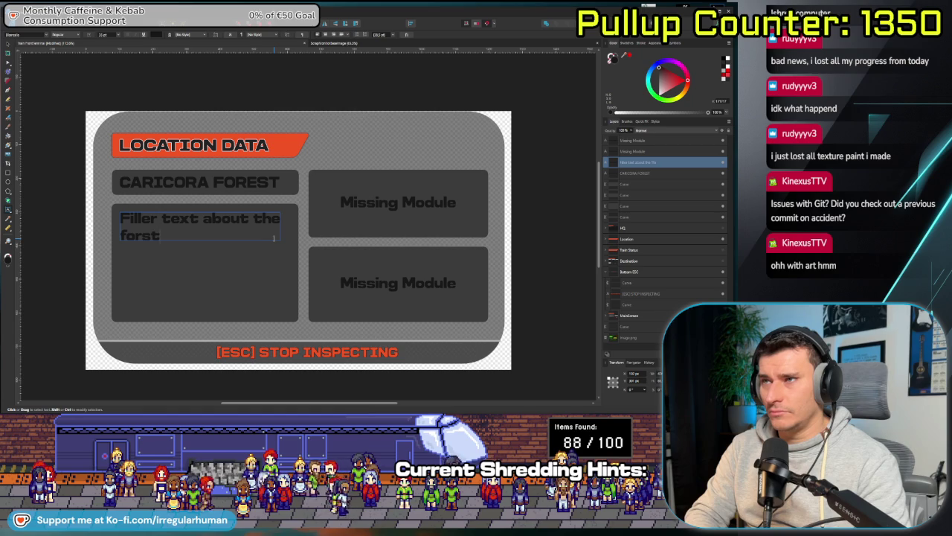
{"action": "key", "text": "BackSpace"}
{"action": "type", "text": "est omg its s"}
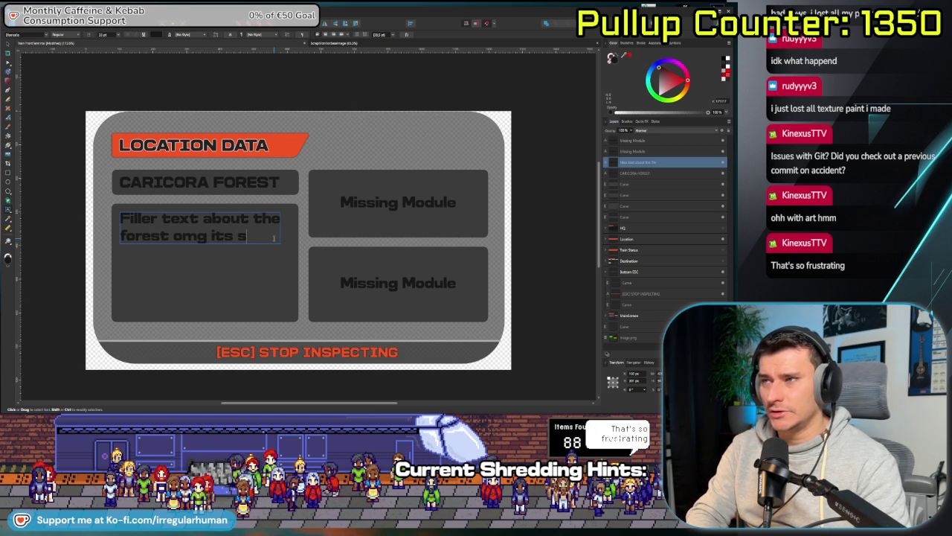
{"action": "type", "text": "oooo loney"}
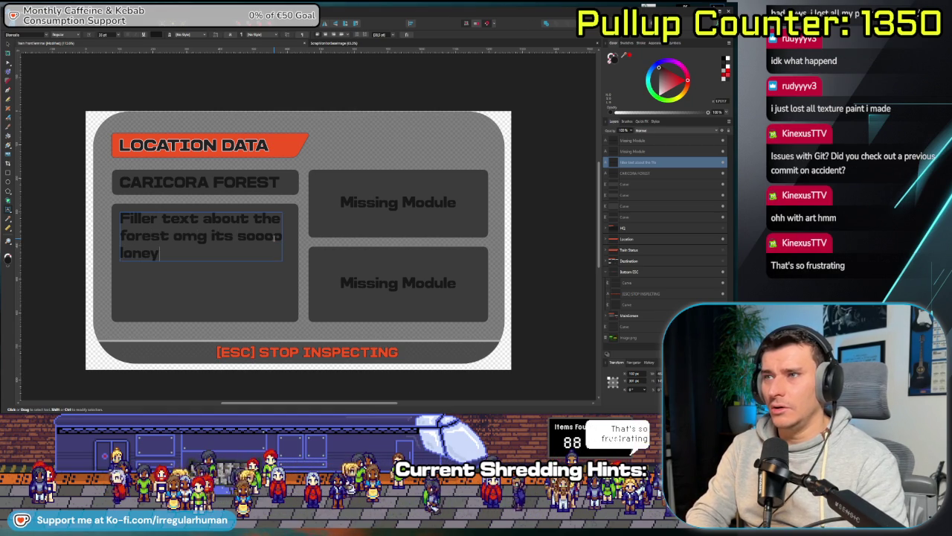
{"action": "key", "text": "BackSpace"}
{"action": "type", "text": "ly"}
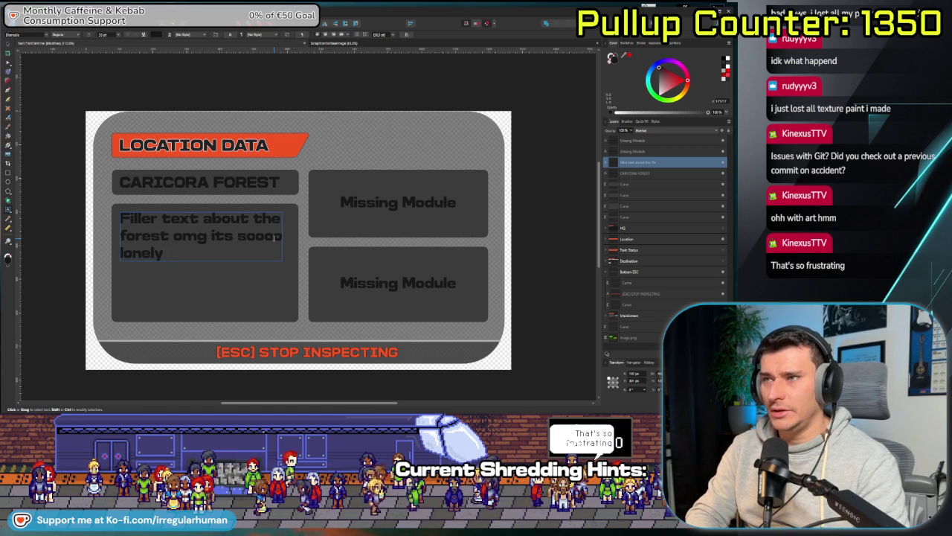
{"action": "type", "text": " here in this forest"}
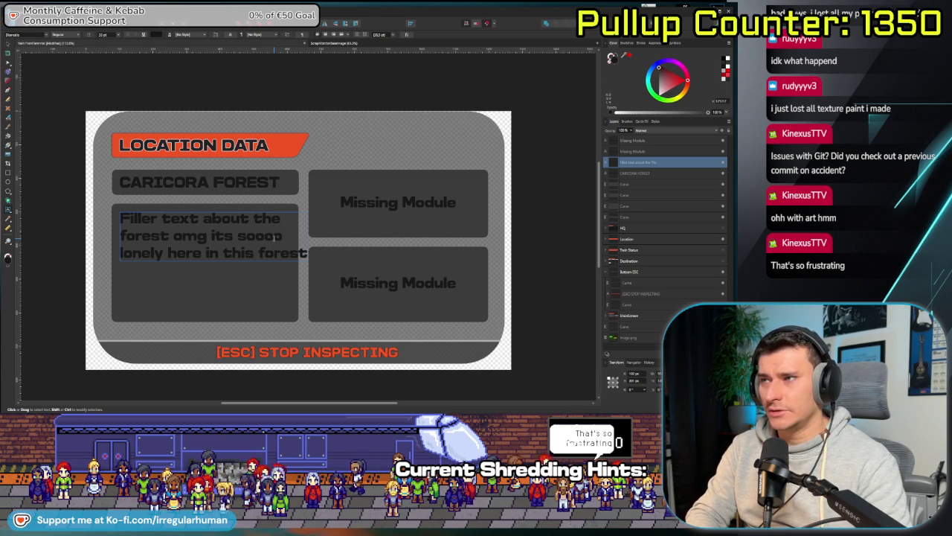
{"action": "key", "text": "BackSpace"}
{"action": "key", "text": "BackSpace"}
{"action": "key", "text": "BackSpace"}
{"action": "type", "text": "forest"}
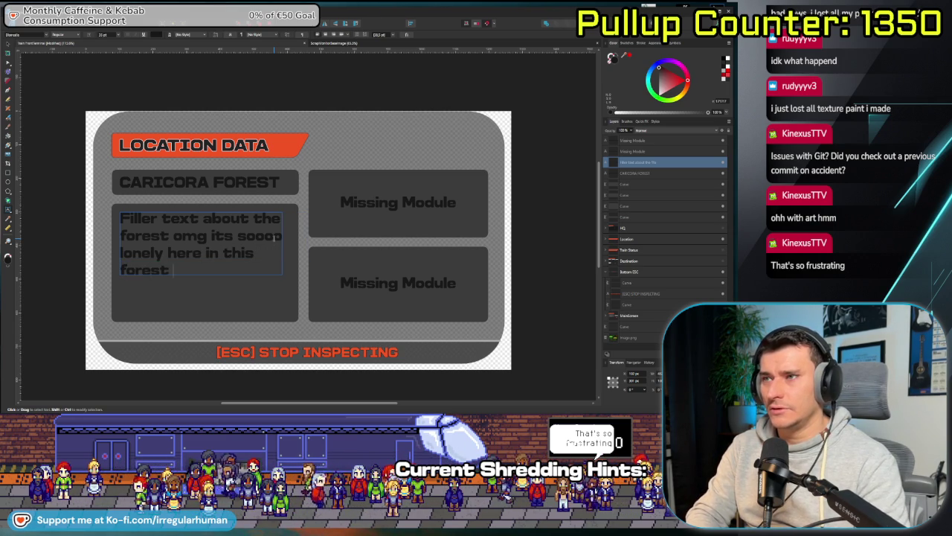
{"action": "type", "text": " where is everyone"}
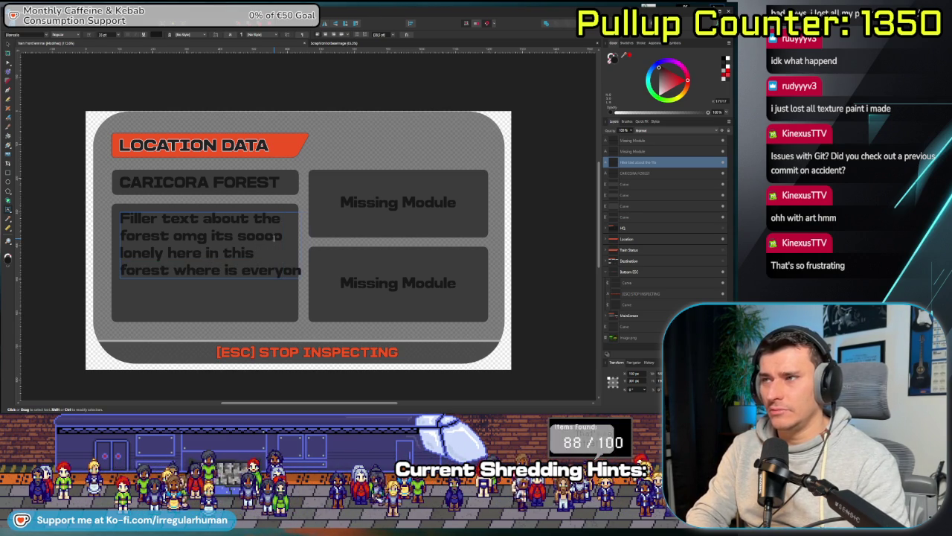
- Reduce the filler text's font size and nudge the block up slightly
{"action": "key", "text": "ctrl+a"}
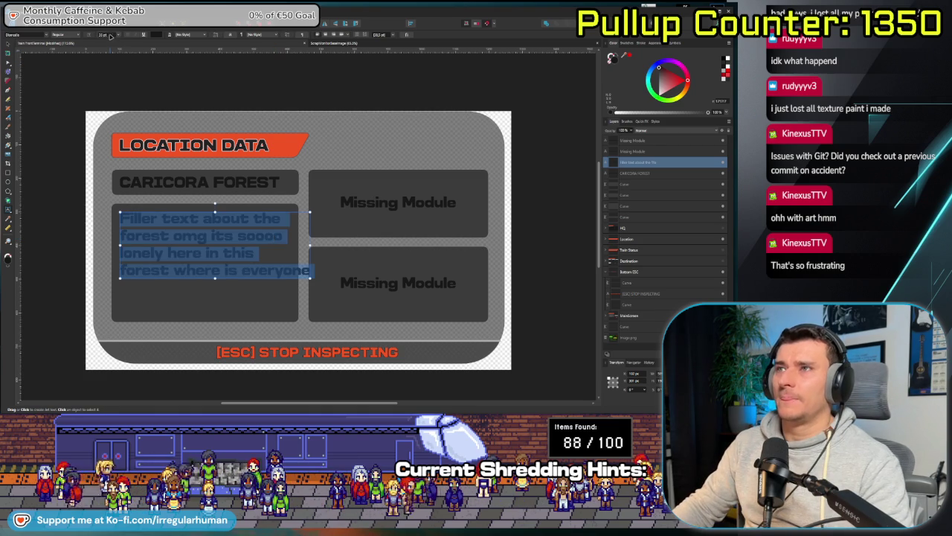
{"action": "scroll", "coordinate": [110, 35], "scroll_direction": "down", "scroll_amount": 1}
{"action": "scroll", "coordinate": [110, 35], "scroll_direction": "down", "scroll_amount": 1}
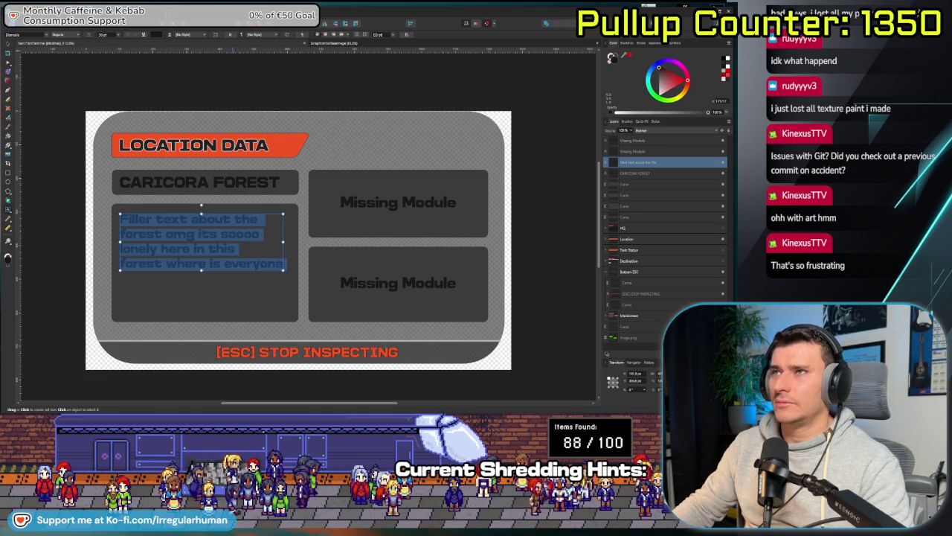
{"action": "left_click", "coordinate": [108, 35]}
{"action": "key", "text": "BackSpace"}
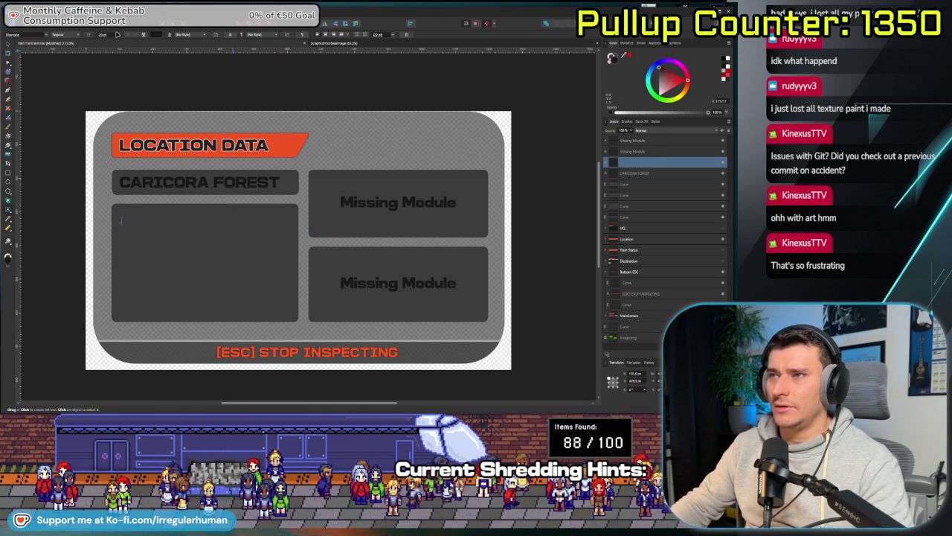
{"action": "key", "text": "ctrl+z"}
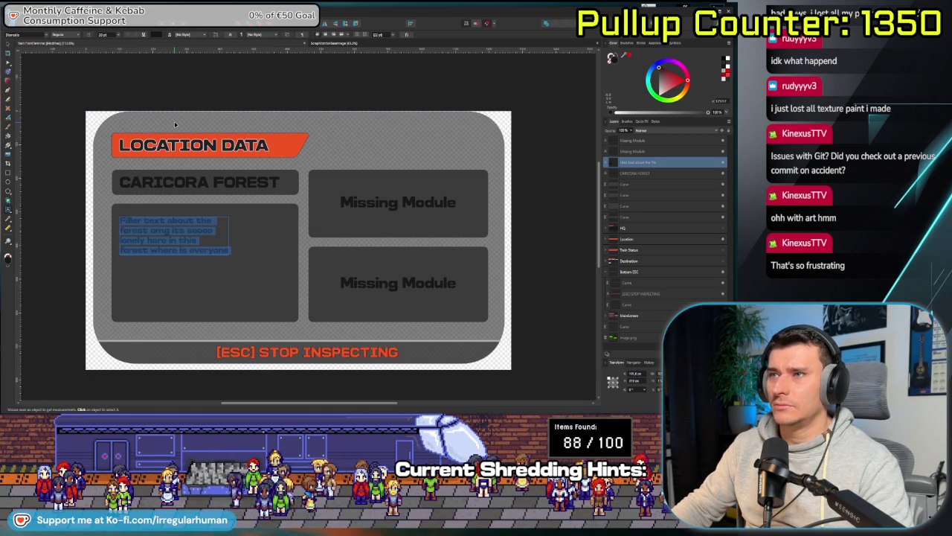
{"action": "key", "text": "Escape"}
{"action": "left_click_drag", "start_coordinate": [183, 234], "coordinate": [182, 227]}
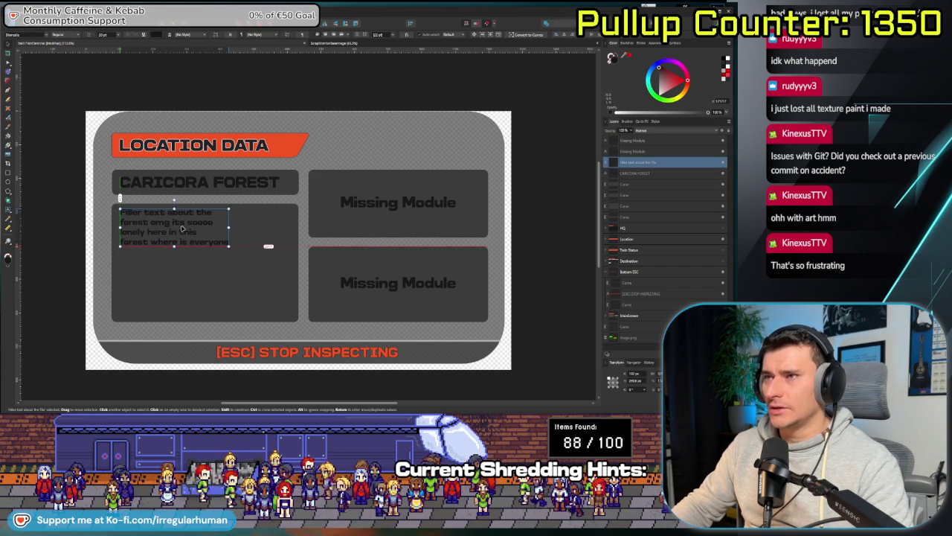
{"action": "left_click", "coordinate": [69, 229]}
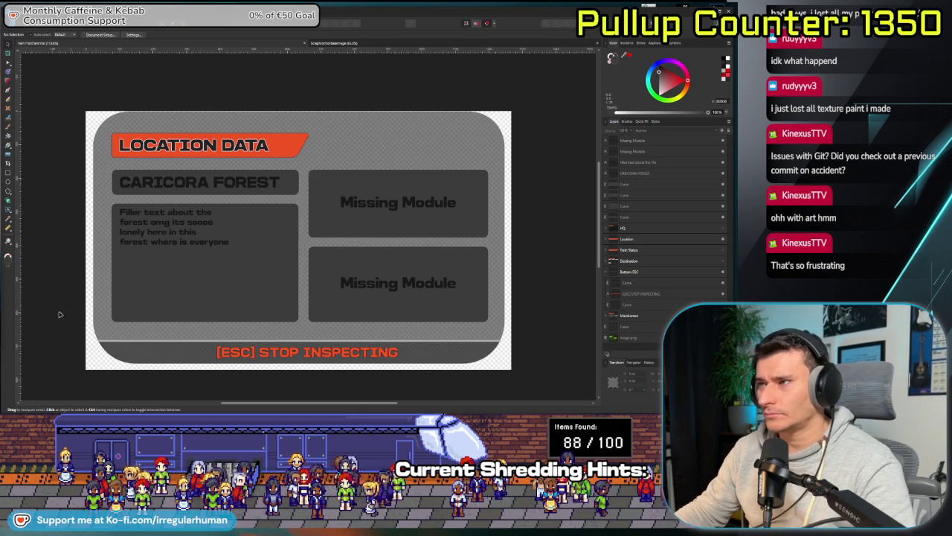
{"action": "scroll", "coordinate": [173, 301], "scroll_direction": "down", "scroll_amount": 2}
{"action": "scroll", "coordinate": [173, 300], "scroll_direction": "up", "scroll_amount": 2}
{"action": "scroll", "coordinate": [173, 300], "scroll_direction": "down", "scroll_amount": 1}
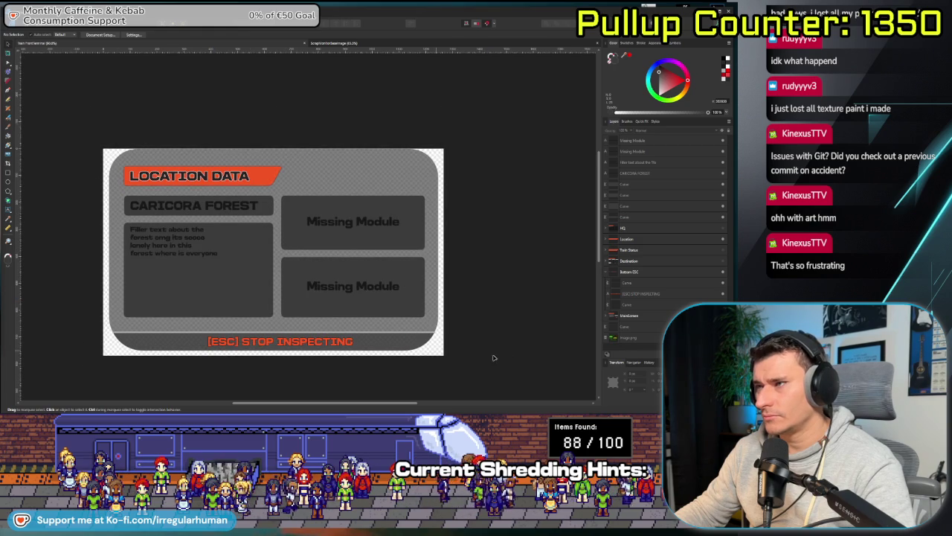
{"action": "left_click_drag", "start_coordinate": [486, 288], "coordinate": [453, 280]}
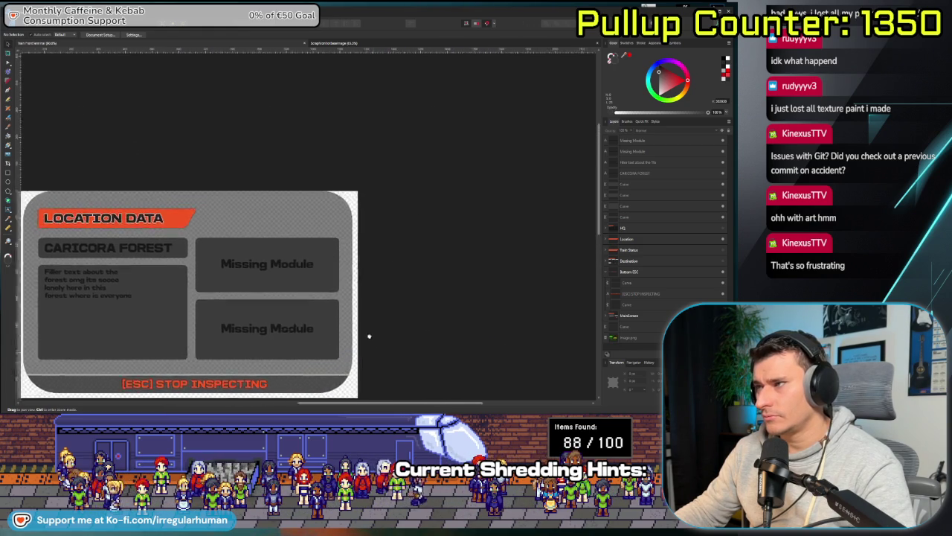
{"action": "scroll", "coordinate": [325, 324], "scroll_direction": "up", "scroll_amount": 1}
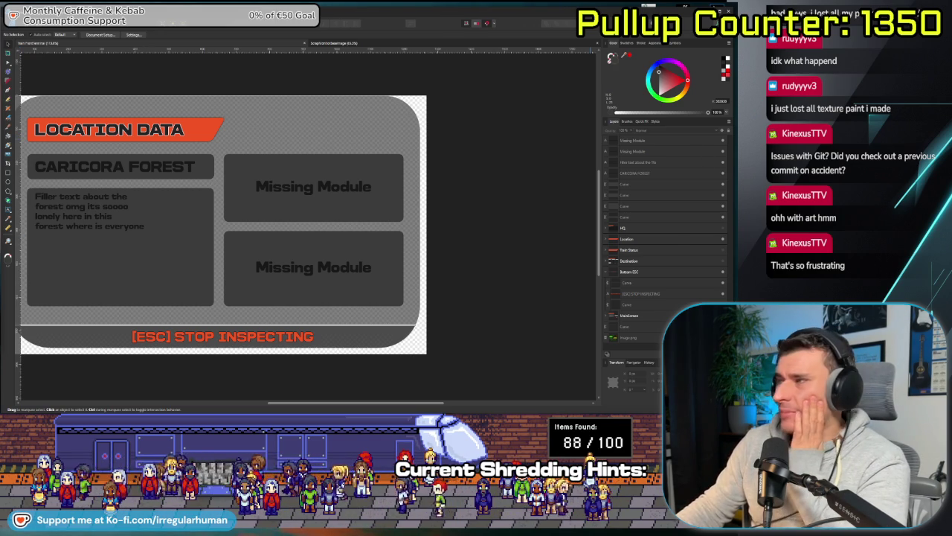
{"action": "left_click", "coordinate": [669, 217]}
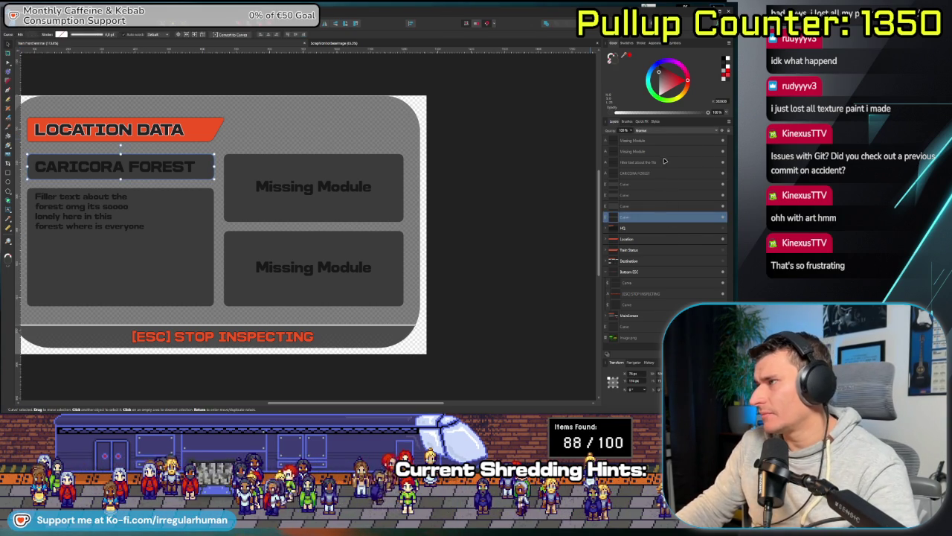
- Move the location-screen elements into the Location group, then hide the Location and Destination screens
{"action": "left_click", "coordinate": [666, 142], "text": "shift"}
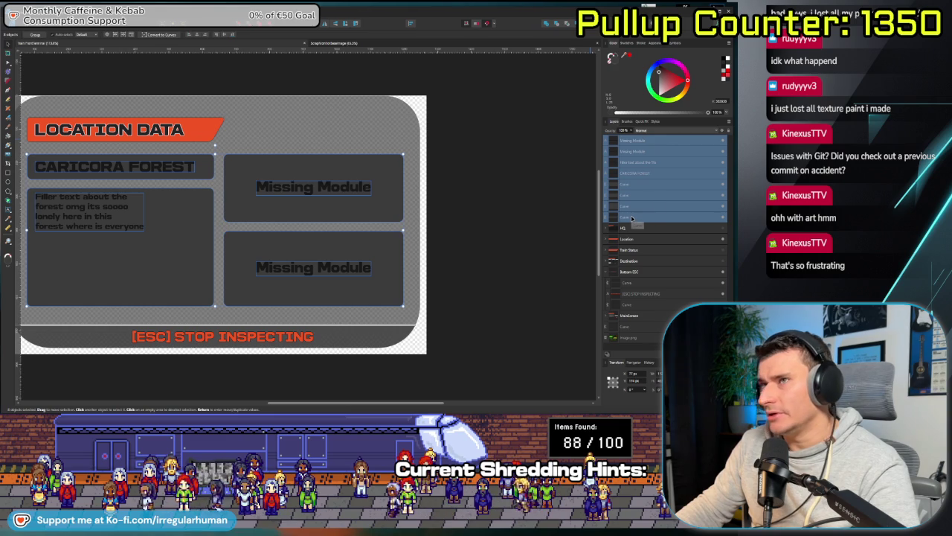
{"action": "left_click_drag", "start_coordinate": [632, 218], "coordinate": [633, 240]}
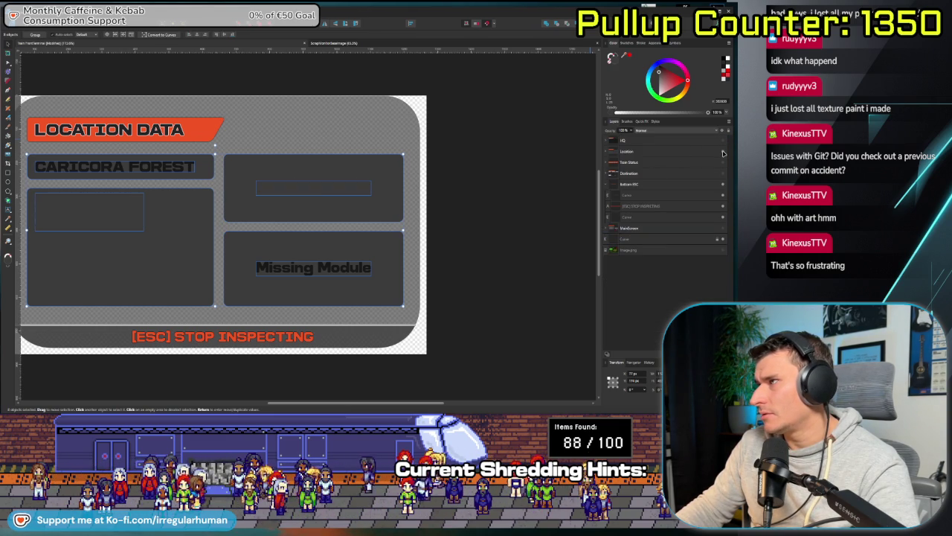
{"action": "left_click", "coordinate": [723, 152]}
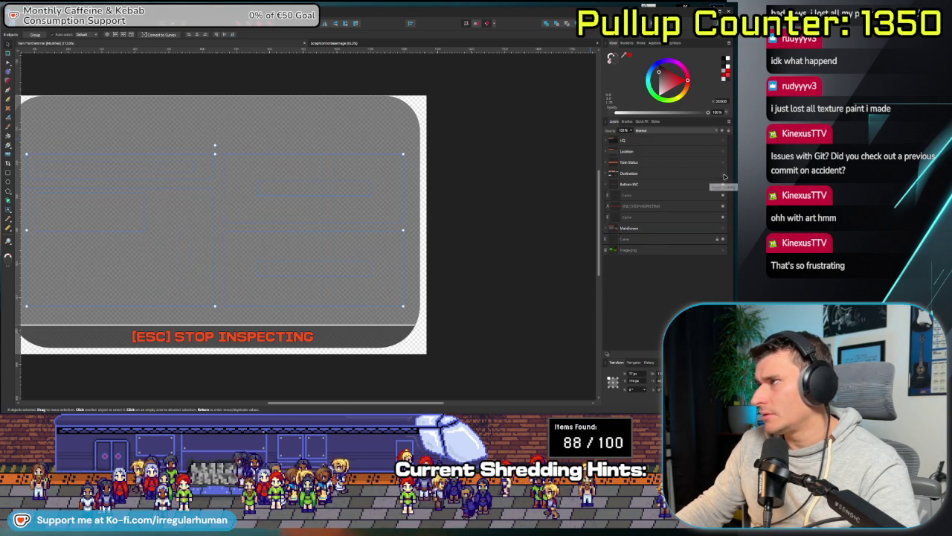
{"action": "left_click", "coordinate": [723, 172]}
{"action": "left_click", "coordinate": [664, 168]}
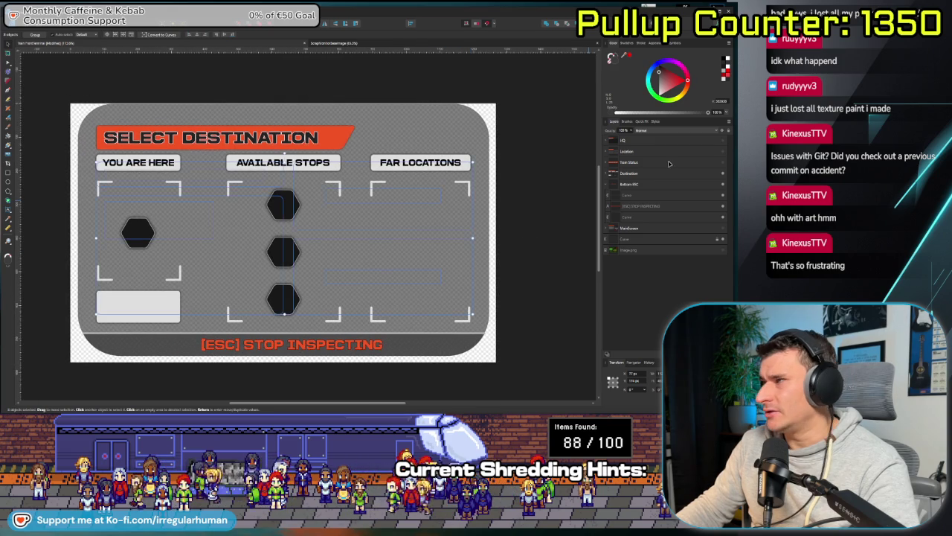
{"action": "left_click", "coordinate": [722, 172]}
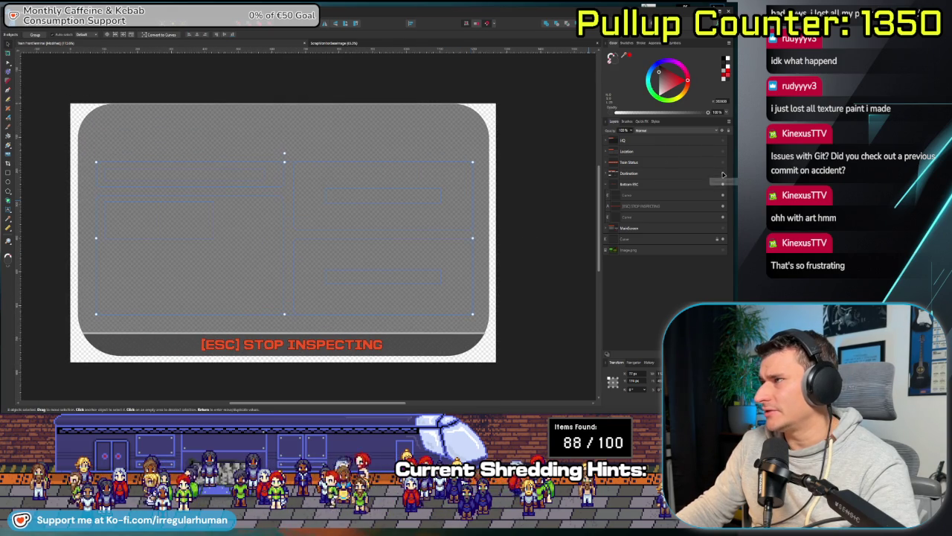
- Collapse the Bottom ESC group and show the WELCOME to TrainOS screen
{"action": "left_click", "coordinate": [607, 184]}
{"action": "left_click", "coordinate": [723, 195]}
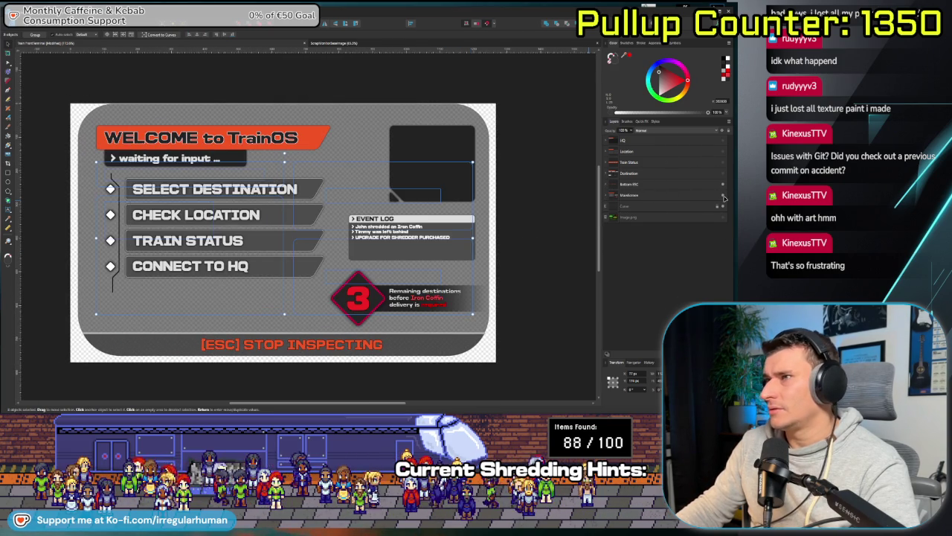
{"action": "mouse_move", "coordinate": [519, 193]}
{"action": "left_mouse_down"}
{"action": "mouse_move", "coordinate": [509, 210]}
{"action": "mouse_move", "coordinate": [520, 203]}
{"action": "left_mouse_up"}
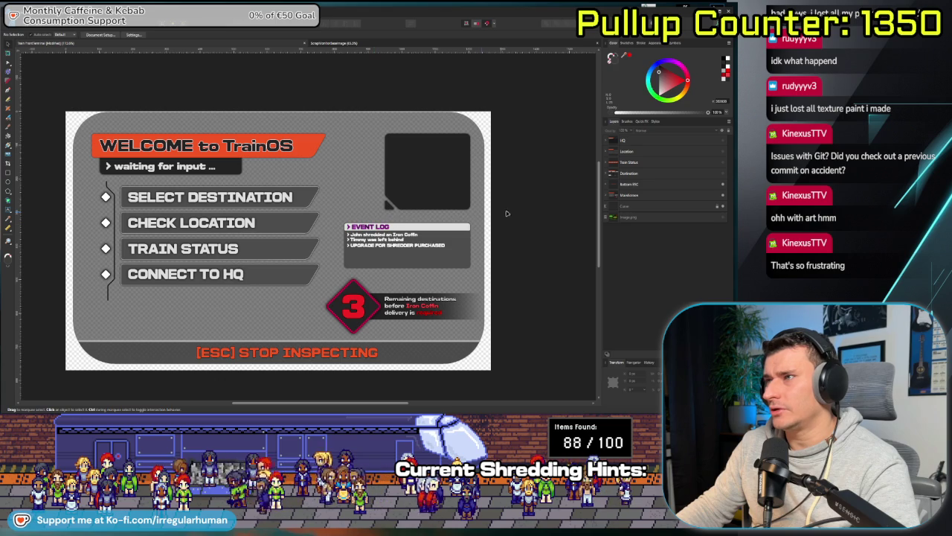
{"action": "left_click_drag", "start_coordinate": [508, 213], "coordinate": [512, 210]}
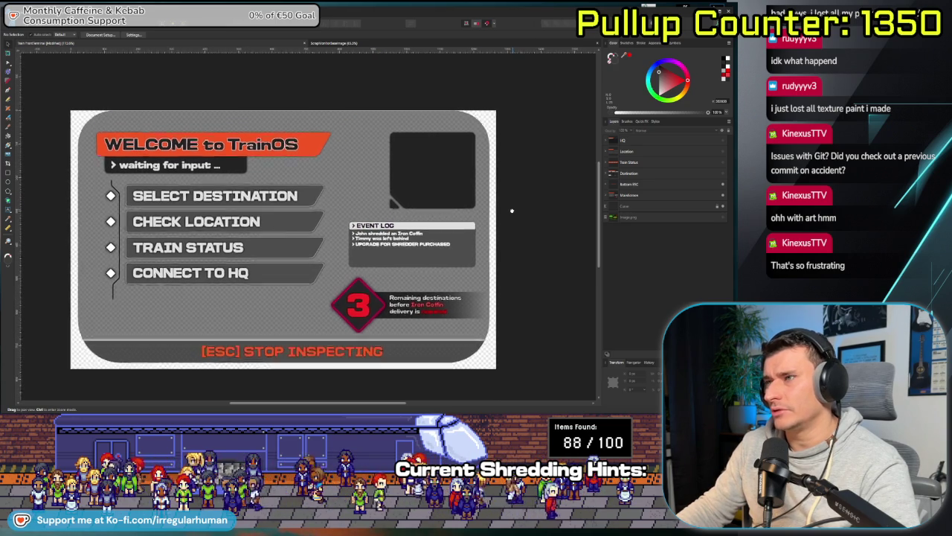
{"action": "scroll", "coordinate": [510, 212], "scroll_direction": "up", "scroll_amount": 2}
{"action": "scroll", "coordinate": [510, 210], "scroll_direction": "up", "scroll_amount": 3}
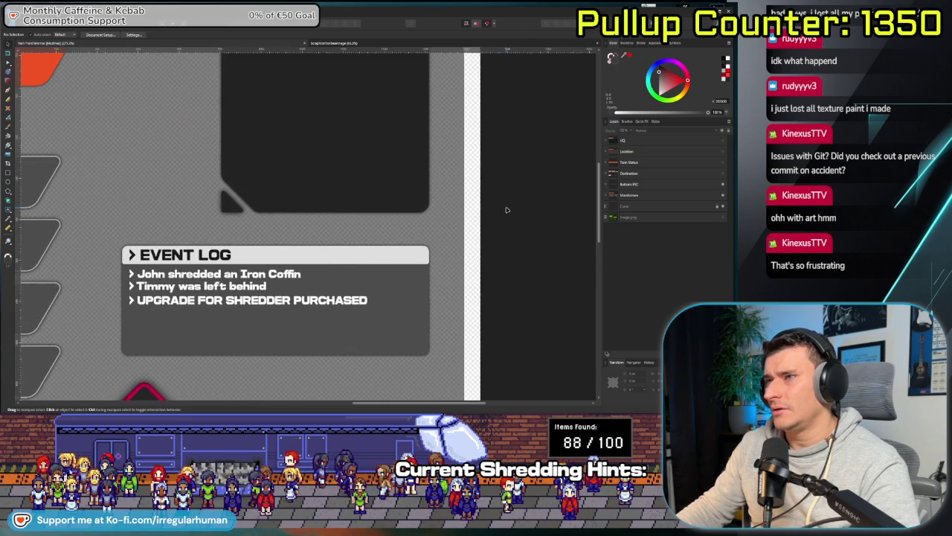
{"action": "scroll", "coordinate": [416, 223], "scroll_direction": "down", "scroll_amount": 2}
{"action": "scroll", "coordinate": [379, 232], "scroll_direction": "down", "scroll_amount": 2}
- Recentre the view on the welcome menu, then switch to the ScrapVomitor document
{"action": "left_click_drag", "start_coordinate": [379, 231], "coordinate": [435, 220]}
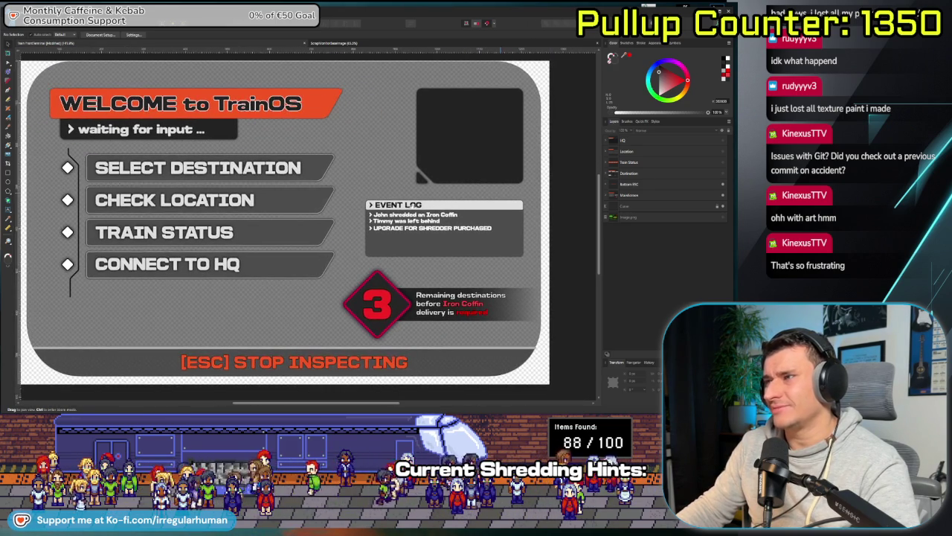
{"action": "scroll", "coordinate": [447, 227], "scroll_direction": "down", "scroll_amount": 2}
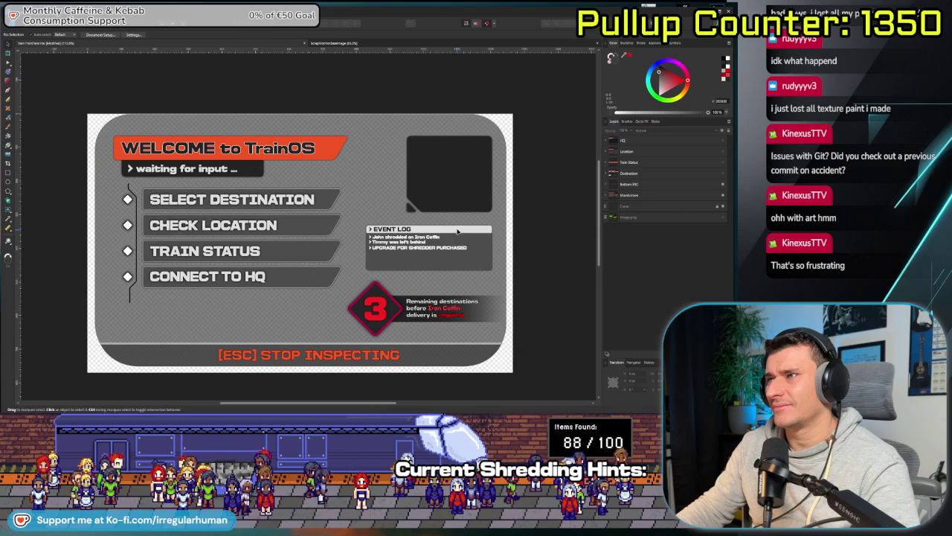
{"action": "left_click", "coordinate": [306, 42]}
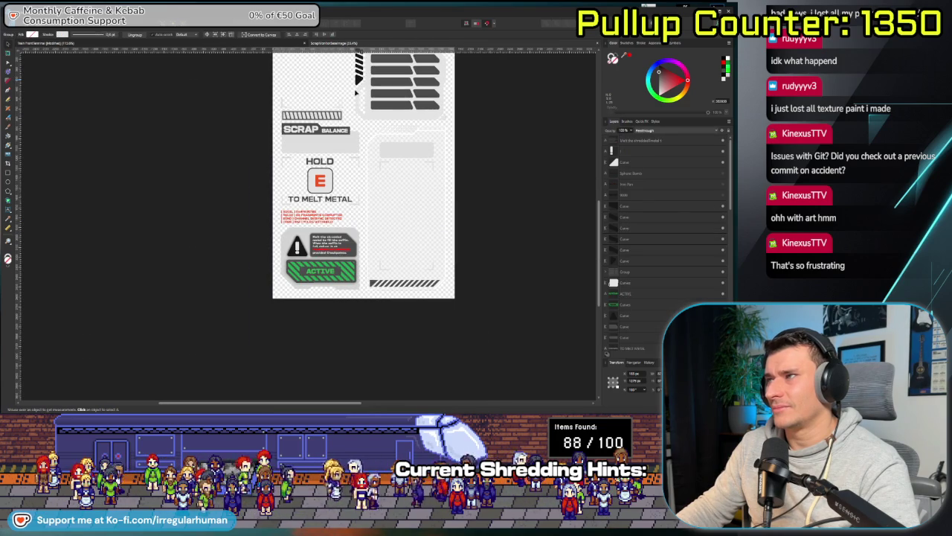
- Look over the ScrapVomitor scrap balance layout, then return to the TrainOS document
{"action": "scroll", "coordinate": [628, 247], "scroll_direction": "down", "scroll_amount": 5}
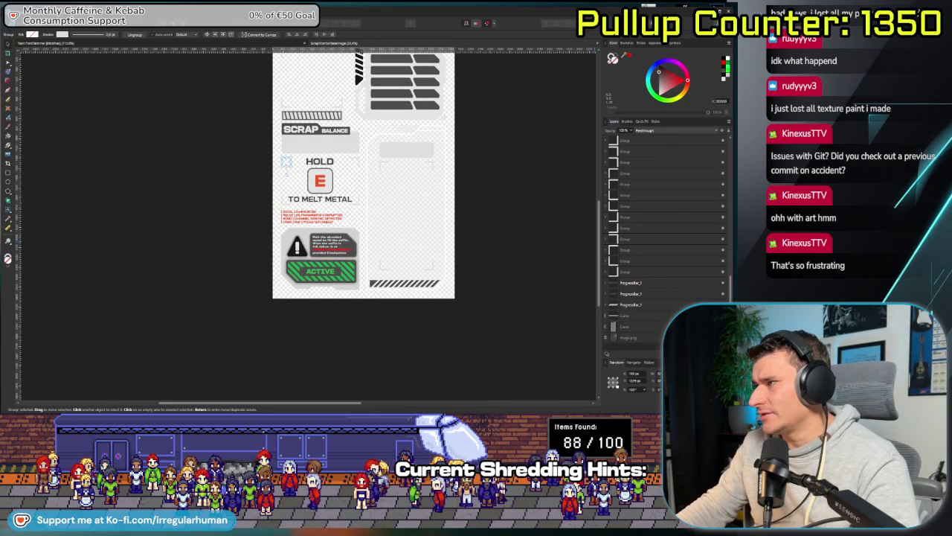
{"action": "left_click_drag", "start_coordinate": [495, 171], "coordinate": [443, 225]}
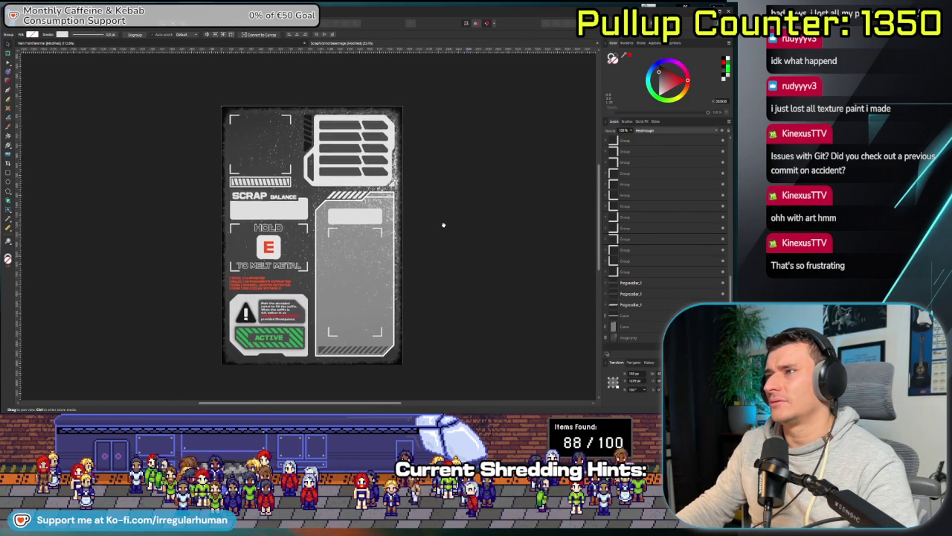
{"action": "scroll", "coordinate": [443, 222], "scroll_direction": "up", "scroll_amount": 1}
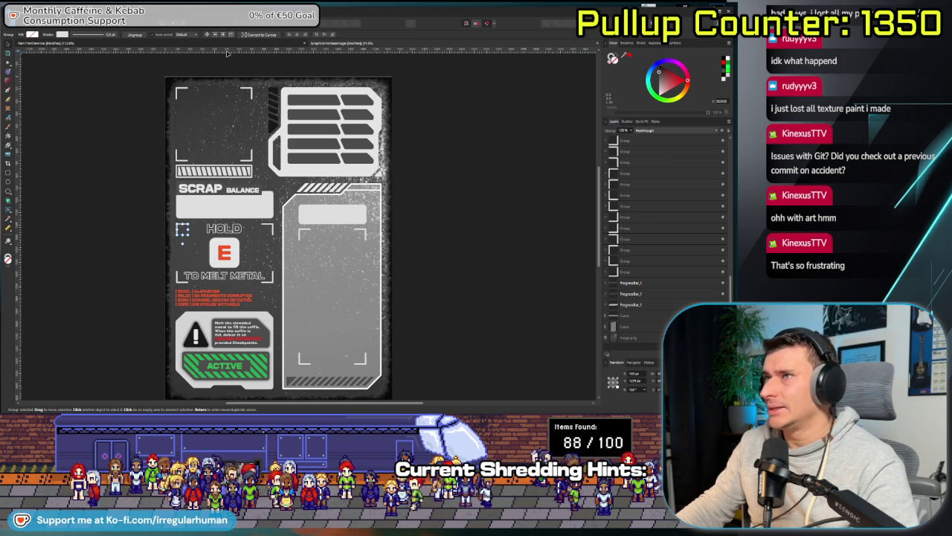
{"action": "left_click", "coordinate": [45, 42]}
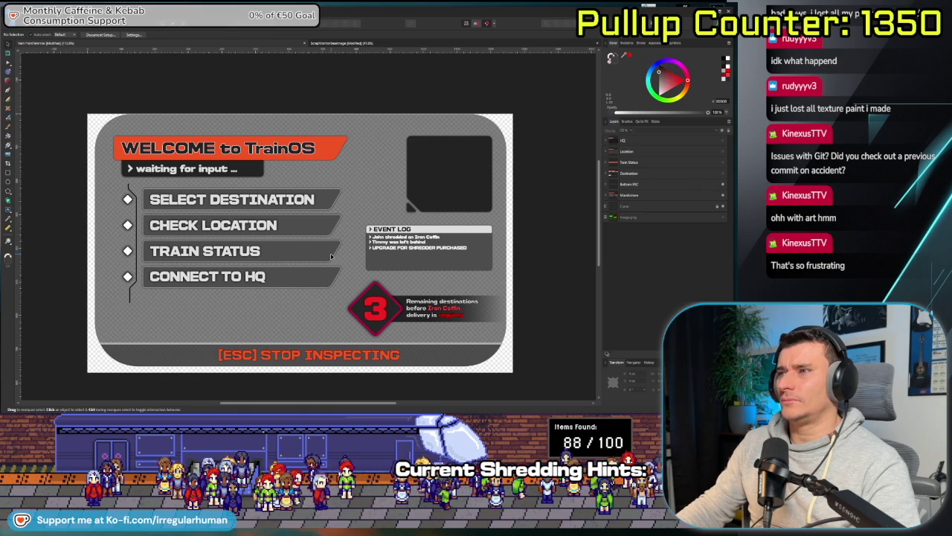
- Scroll through the layers and briefly preview the CARICORA FOREST Location screen before hiding it
{"action": "scroll", "coordinate": [332, 256], "scroll_direction": "up", "scroll_amount": 4}
{"action": "scroll", "coordinate": [320, 249], "scroll_direction": "down", "scroll_amount": 2}
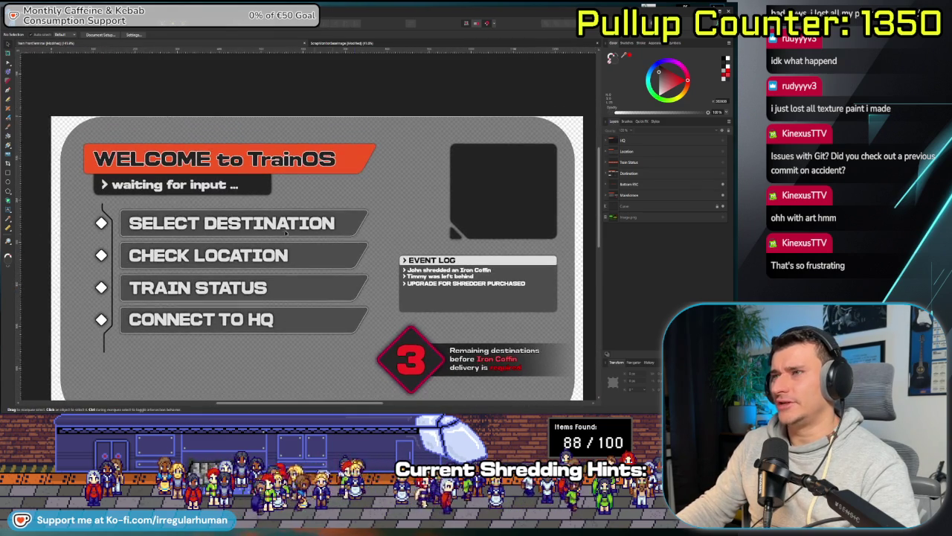
{"action": "scroll", "coordinate": [305, 243], "scroll_direction": "up", "scroll_amount": 1}
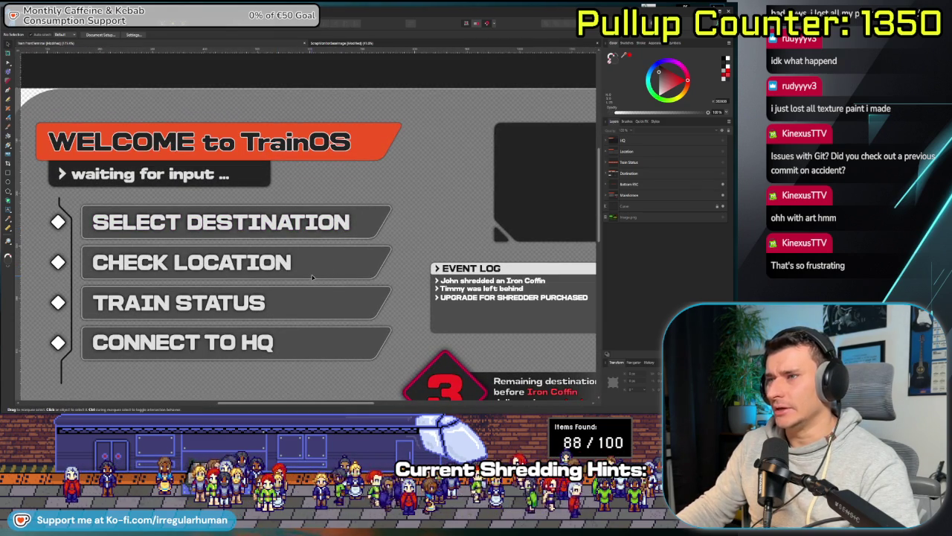
{"action": "scroll", "coordinate": [327, 290], "scroll_direction": "down", "scroll_amount": 1}
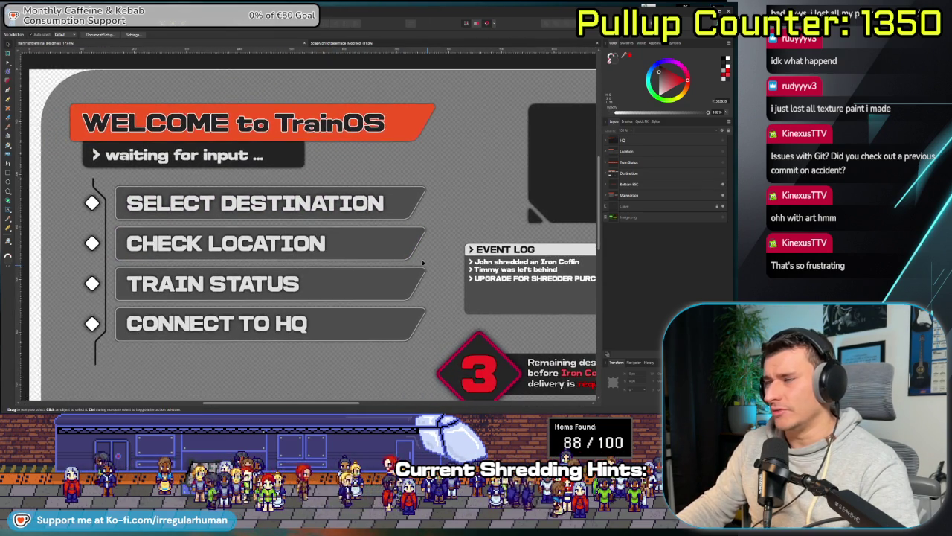
{"action": "scroll", "coordinate": [305, 290], "scroll_direction": "up", "scroll_amount": 2}
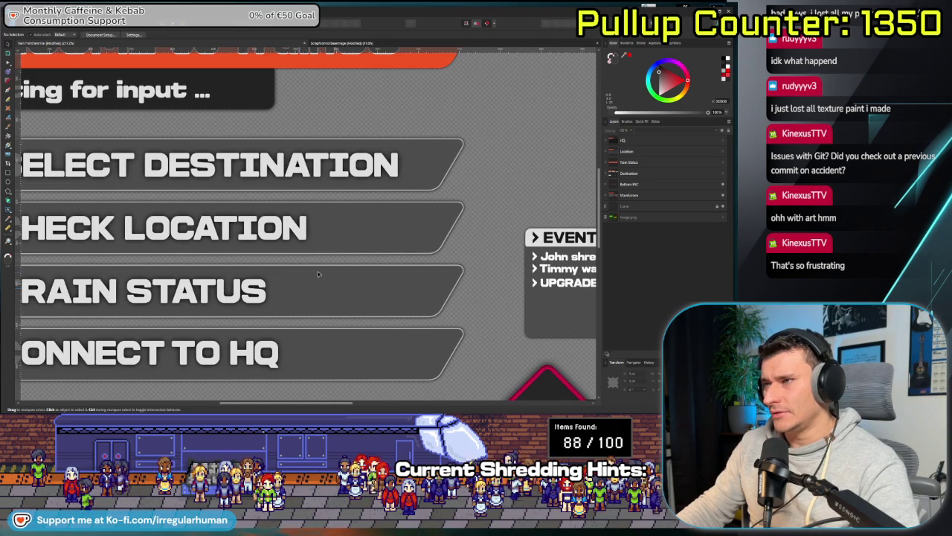
{"action": "scroll", "coordinate": [300, 290], "scroll_direction": "left", "scroll_amount": 1}
{"action": "scroll", "coordinate": [357, 273], "scroll_direction": "left", "scroll_amount": 3}
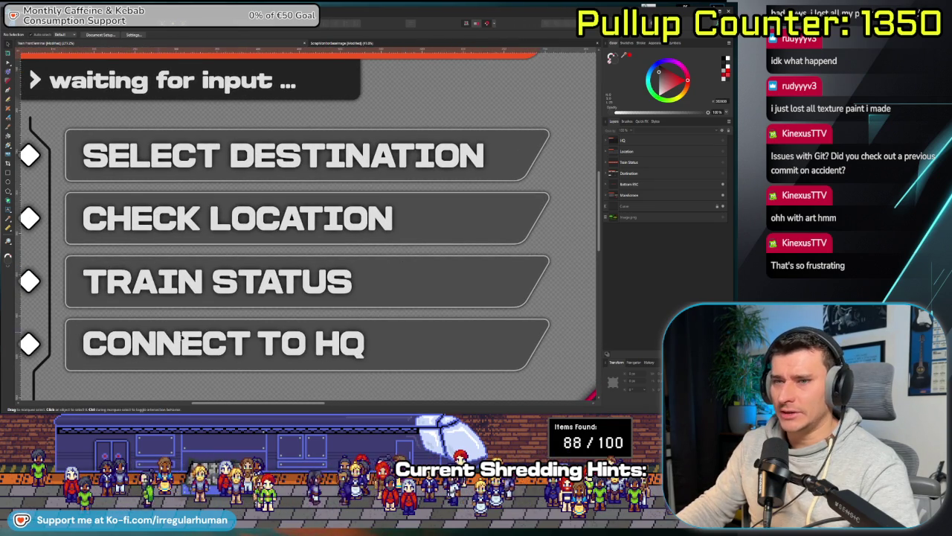
{"action": "scroll", "coordinate": [297, 246], "scroll_direction": "down", "scroll_amount": 2}
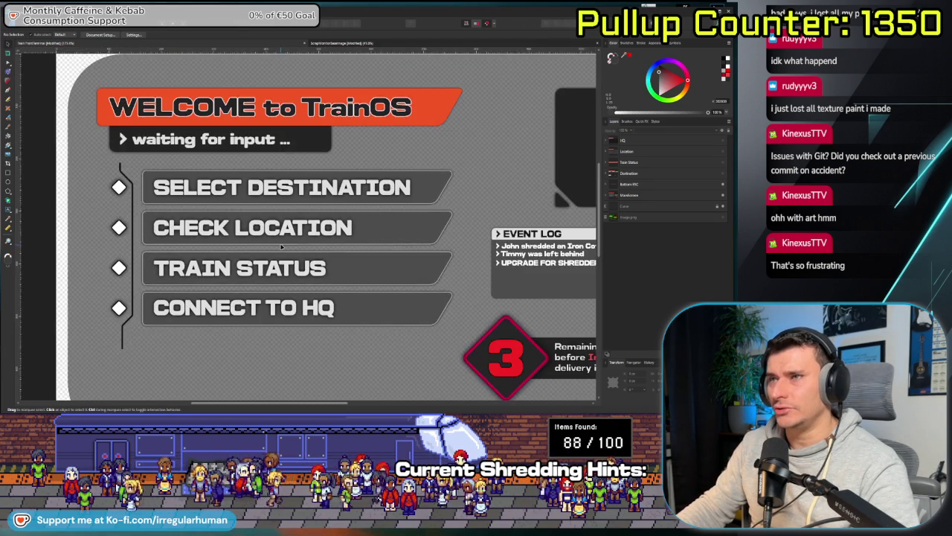
{"action": "scroll", "coordinate": [320, 244], "scroll_direction": "right", "scroll_amount": 1}
{"action": "scroll", "coordinate": [342, 240], "scroll_direction": "left", "scroll_amount": 1}
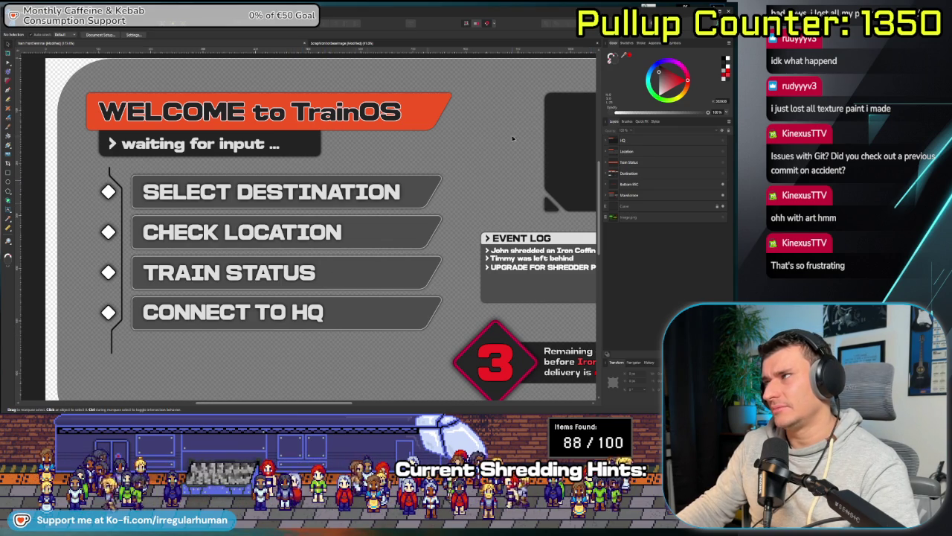
{"action": "left_click", "coordinate": [722, 152]}
{"action": "left_click", "coordinate": [722, 152]}
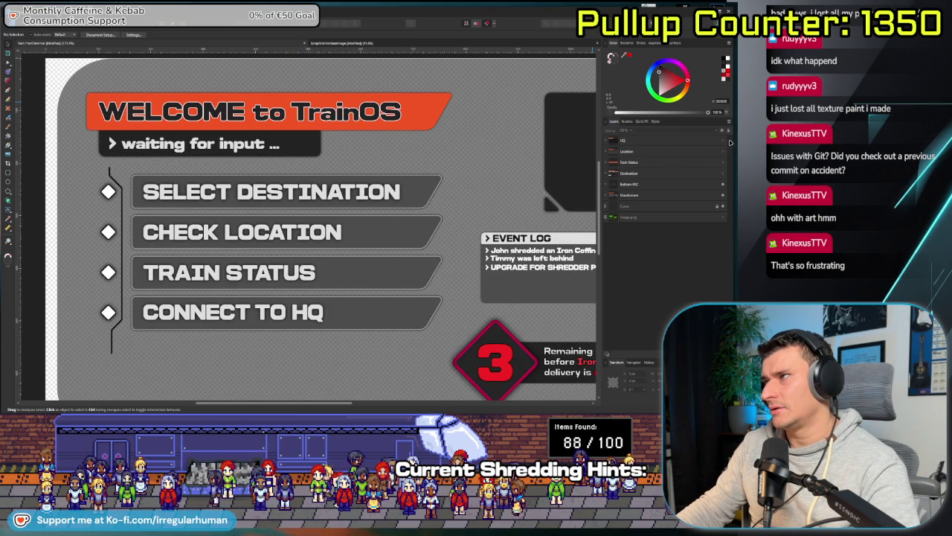
- Turn on the SELECT DESTINATION screen and hide the welcome menu, event log and countdown
{"action": "left_click", "coordinate": [722, 173]}
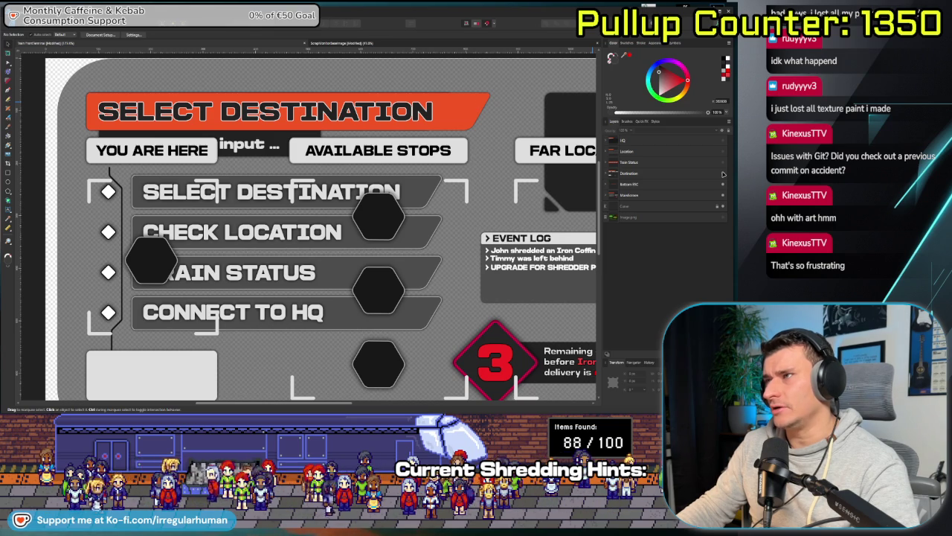
{"action": "left_click", "coordinate": [723, 173]}
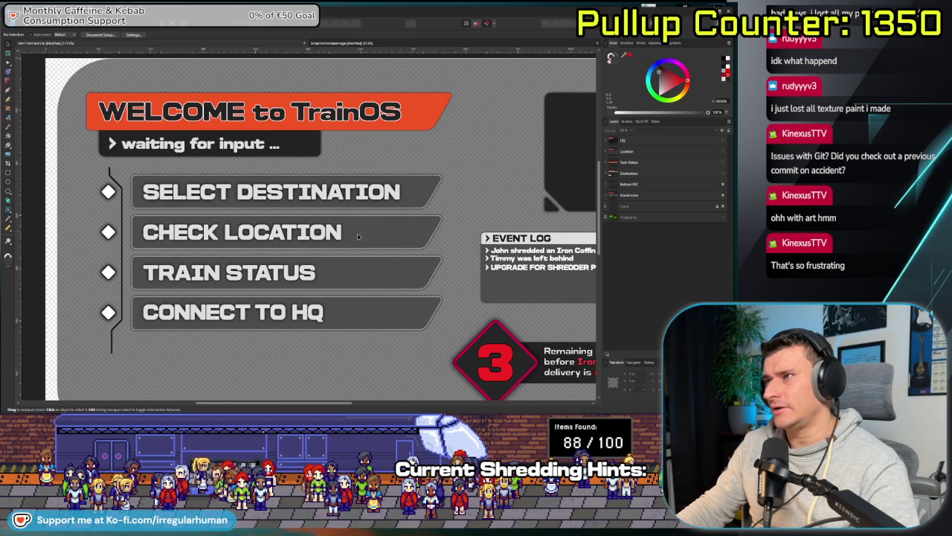
{"action": "left_click", "coordinate": [723, 185]}
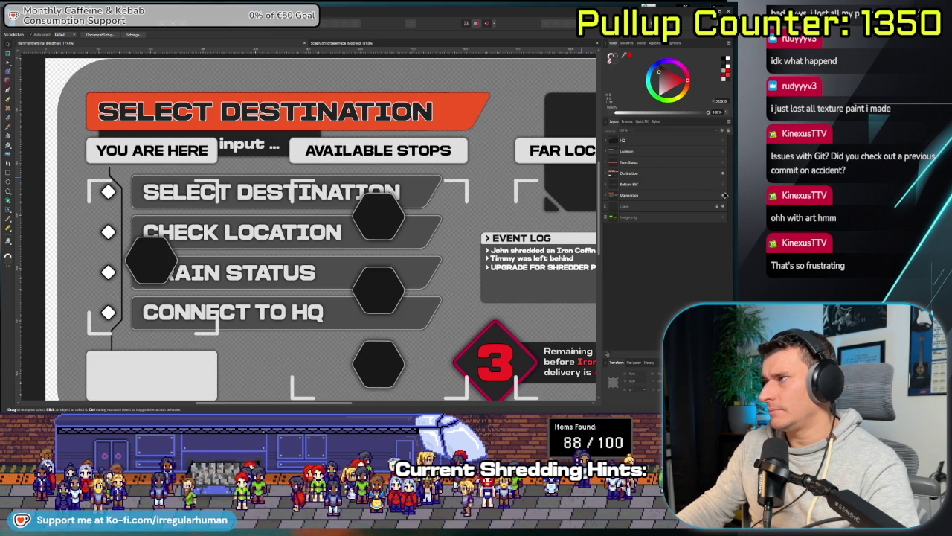
{"action": "left_click", "coordinate": [723, 195]}
{"action": "scroll", "coordinate": [268, 230], "scroll_direction": "up", "scroll_amount": 2}
{"action": "scroll", "coordinate": [267, 231], "scroll_direction": "up", "scroll_amount": 2}
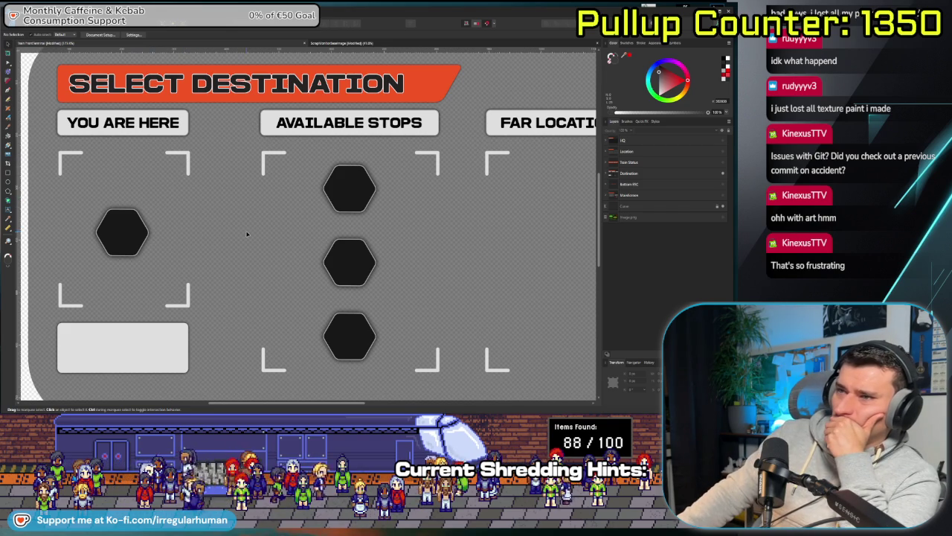
{"action": "scroll", "coordinate": [220, 233], "scroll_direction": "down", "scroll_amount": 2}
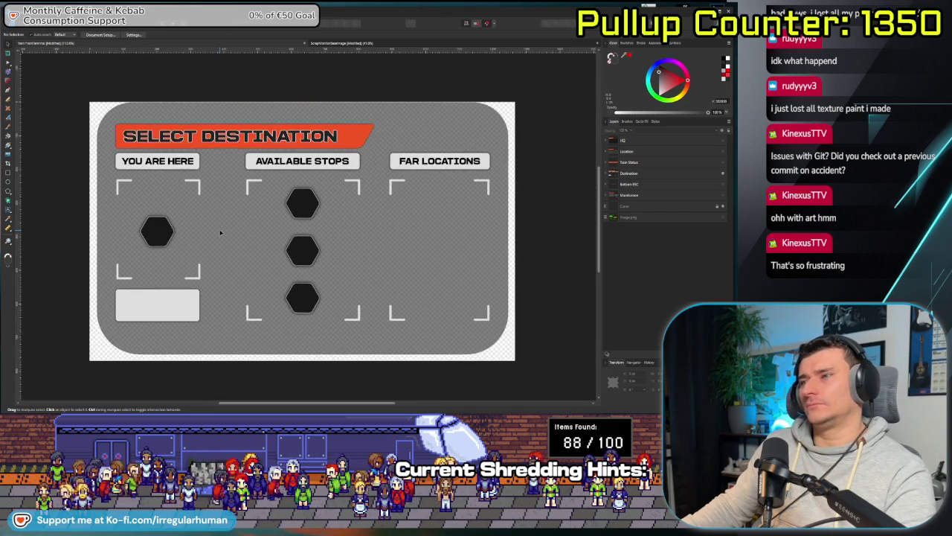
- Turn on the Bottom ESC layer to add the [ESC] STOP INSPECTING footer, then review the destination screen
{"action": "scroll", "coordinate": [220, 233], "scroll_direction": "up", "scroll_amount": 2}
{"action": "mouse_move", "coordinate": [276, 340]}
{"action": "left_mouse_down"}
{"action": "mouse_move", "coordinate": [166, 228]}
{"action": "mouse_move", "coordinate": [307, 302]}
{"action": "mouse_move", "coordinate": [250, 326]}
{"action": "left_mouse_up"}
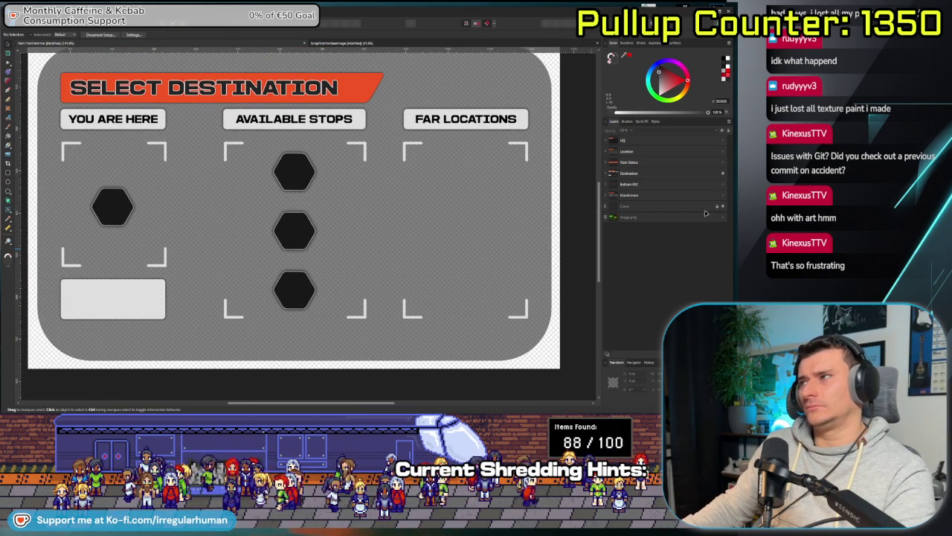
{"action": "left_click", "coordinate": [722, 184]}
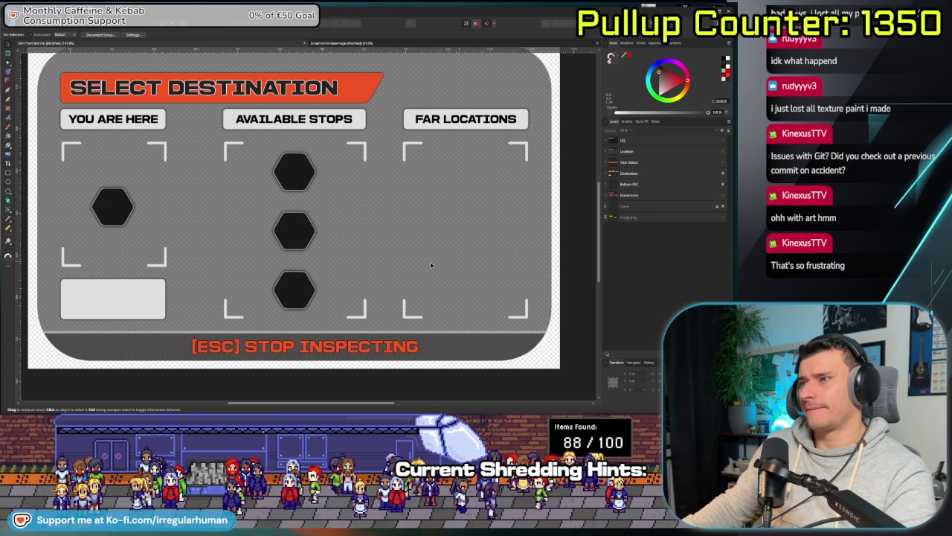
{"action": "mouse_move", "coordinate": [341, 264]}
{"action": "left_mouse_down"}
{"action": "mouse_move", "coordinate": [357, 285]}
{"action": "mouse_move", "coordinate": [315, 276]}
{"action": "mouse_move", "coordinate": [347, 294]}
{"action": "left_mouse_up"}
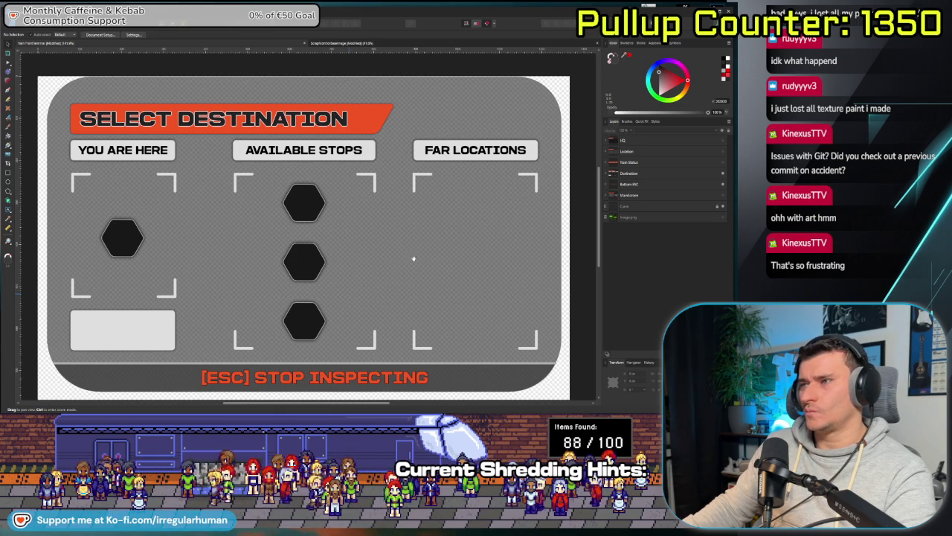
{"action": "mouse_move", "coordinate": [390, 271]}
{"action": "left_mouse_down"}
{"action": "mouse_move", "coordinate": [285, 285]}
{"action": "mouse_move", "coordinate": [513, 206]}
{"action": "mouse_move", "coordinate": [363, 346]}
{"action": "mouse_move", "coordinate": [370, 208]}
{"action": "mouse_move", "coordinate": [388, 239]}
{"action": "left_mouse_up"}
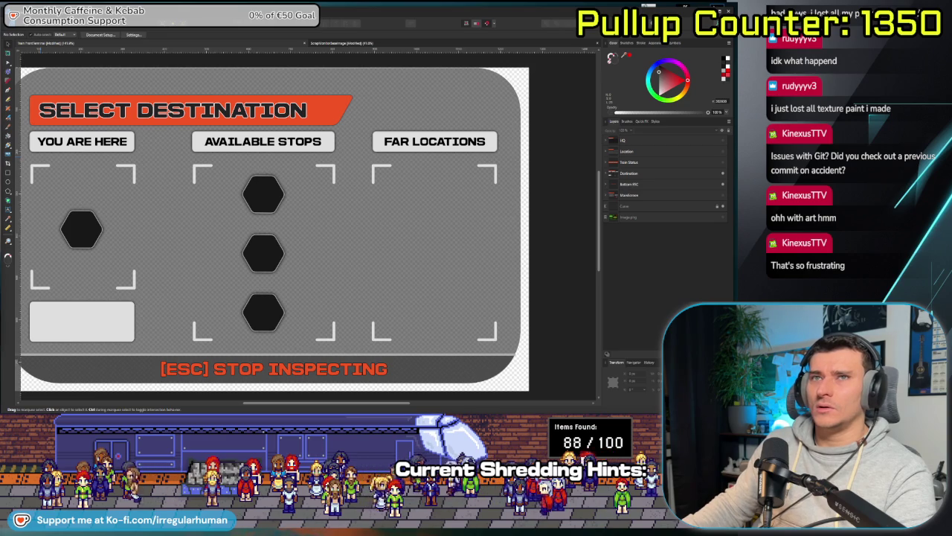